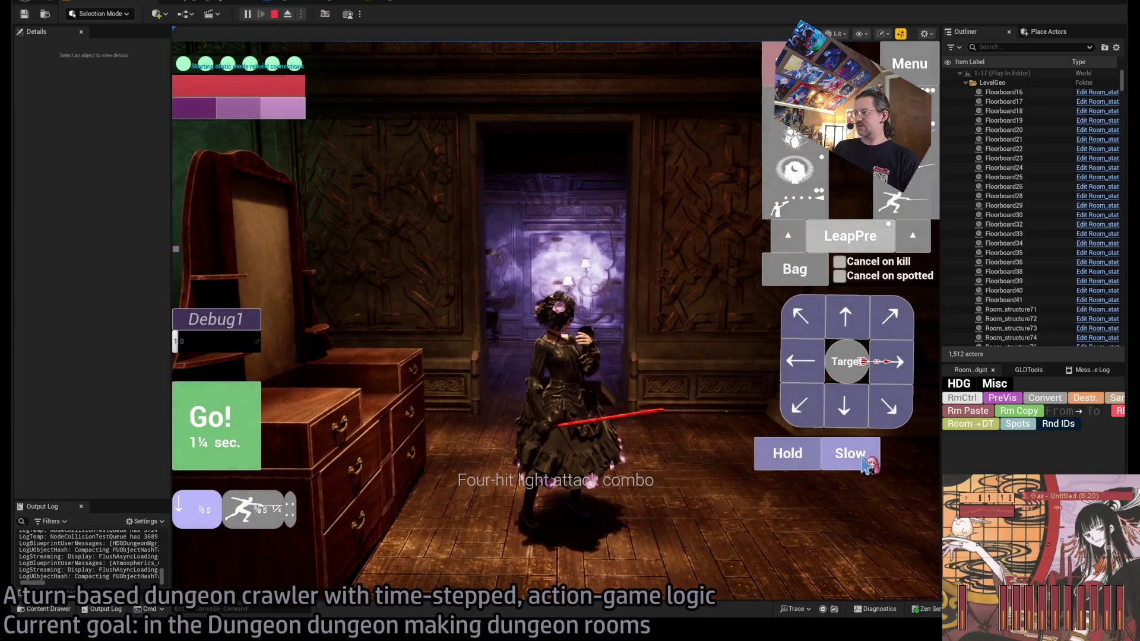
# Step: Run the planned attack that smashes the dresser, advance into the next hall, then open and close the graphics settings
pyautogui.click(240, 426)
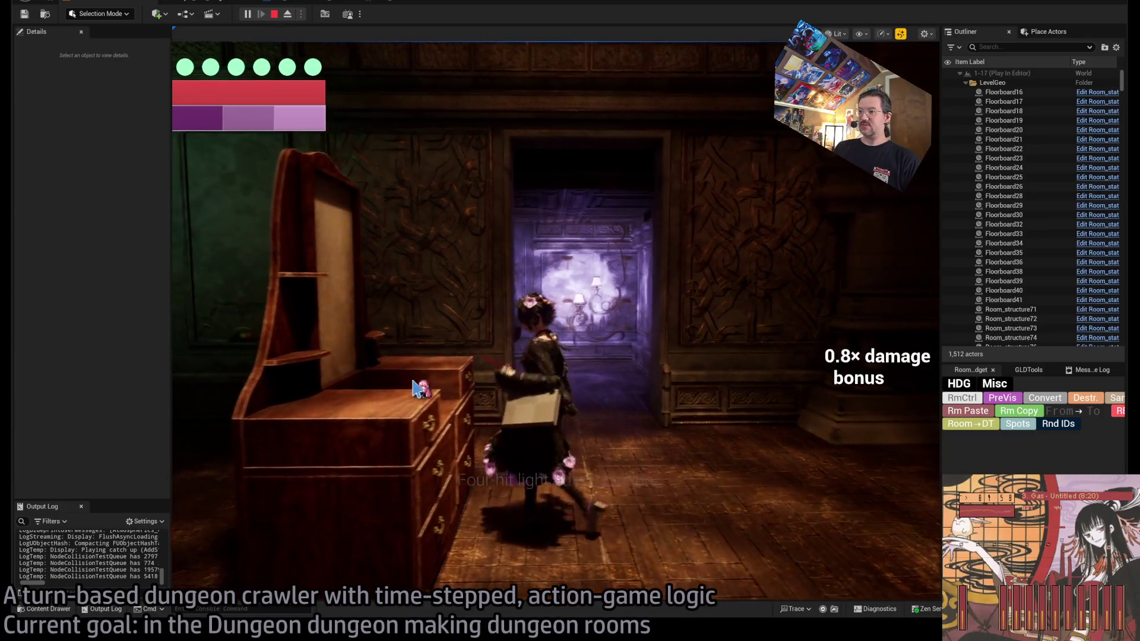
pyautogui.press('w')
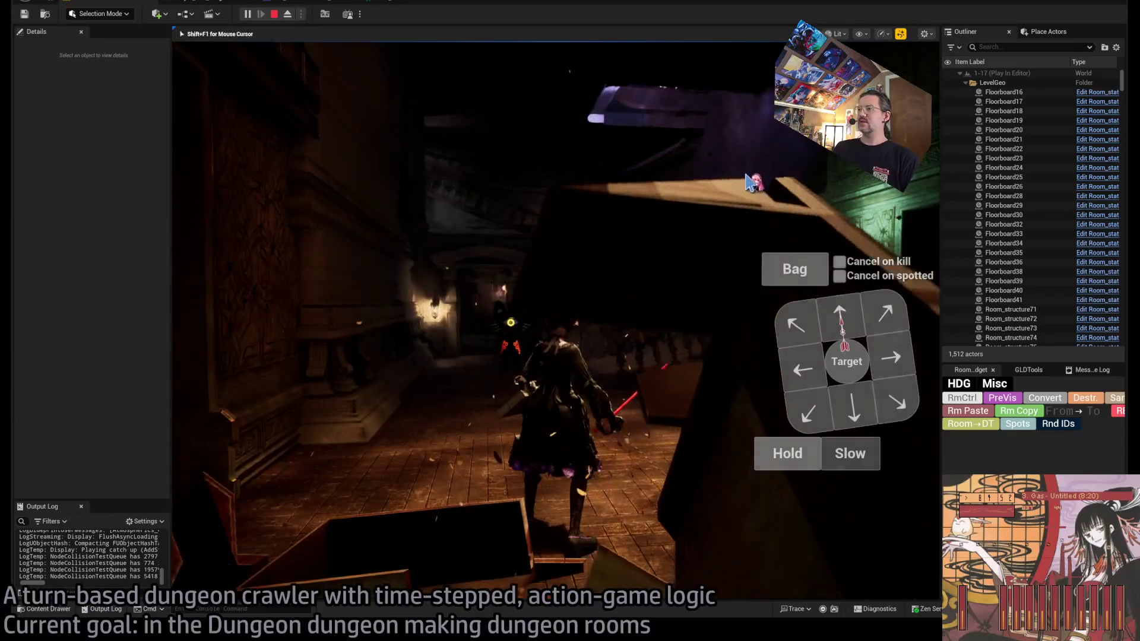
pyautogui.press('Escape')
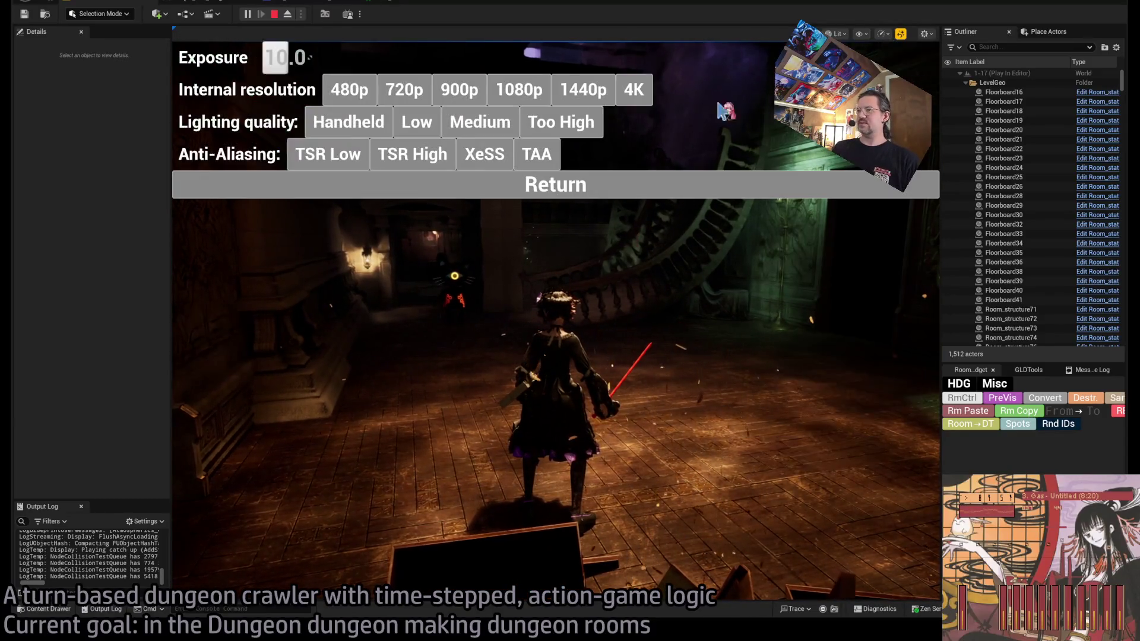
pyautogui.click(475, 185)
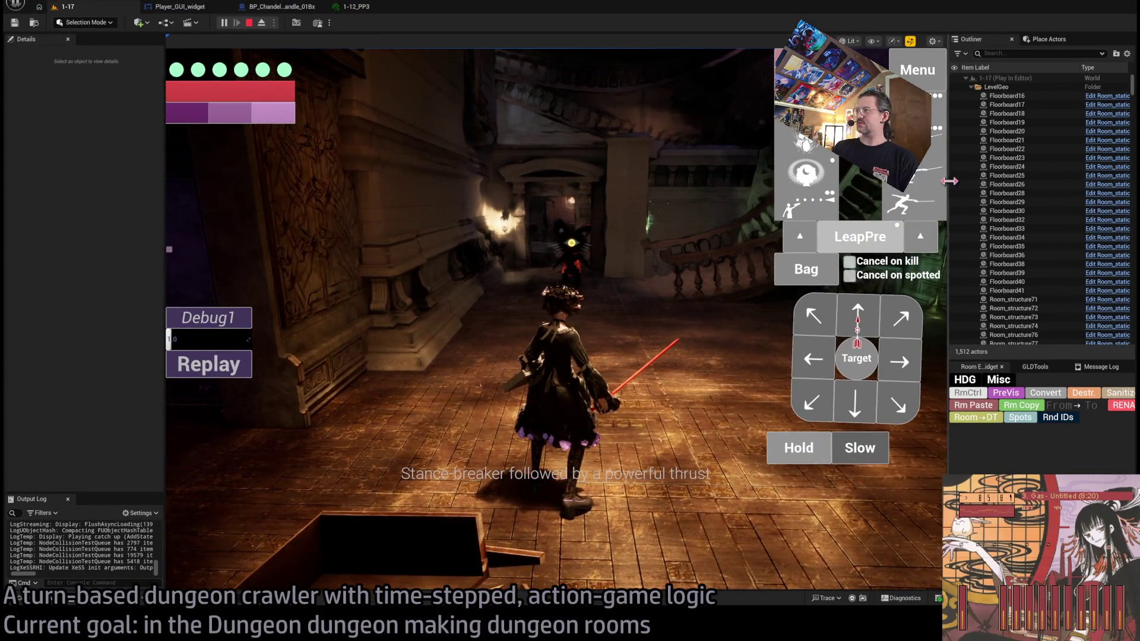
# Step: Collapse the Outliner and Details panels, queue right, forward and left steps, lock onto the cat, and run the turn
pyautogui.moveTo(947, 180); pyautogui.dragTo(1110, 180)
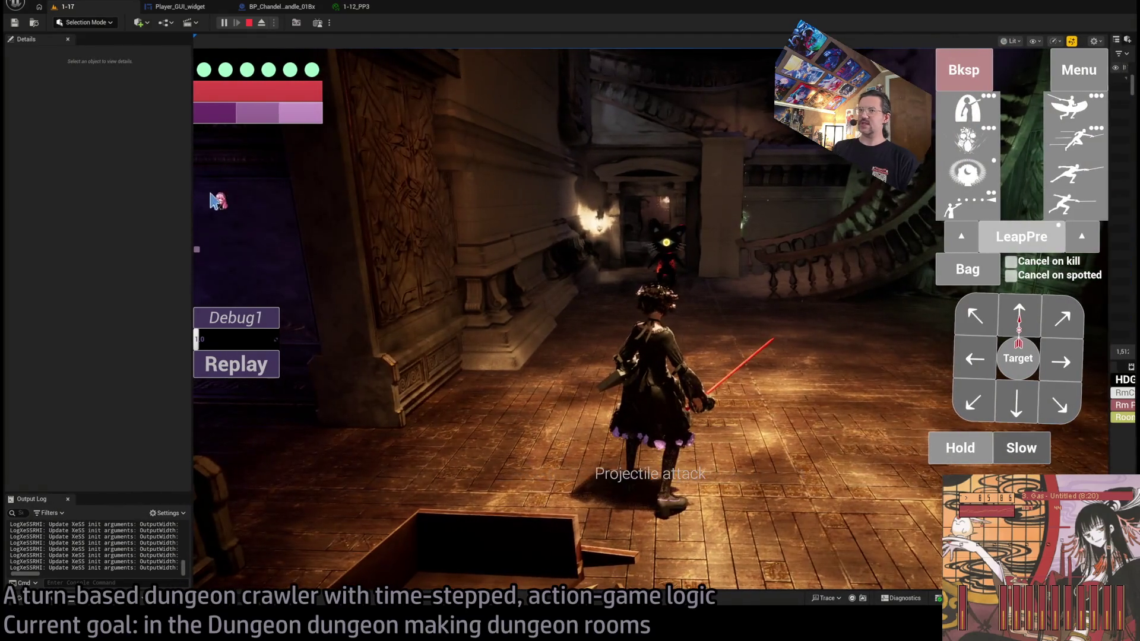
pyautogui.moveTo(193, 186); pyautogui.dragTo(46, 188)
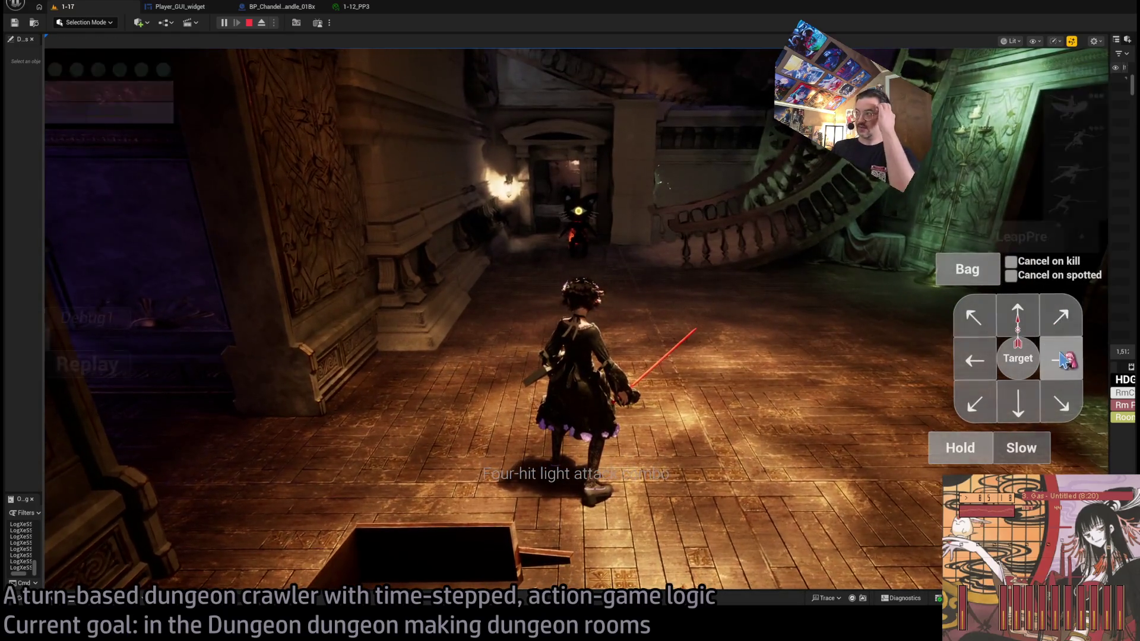
pyautogui.click(1063, 364)
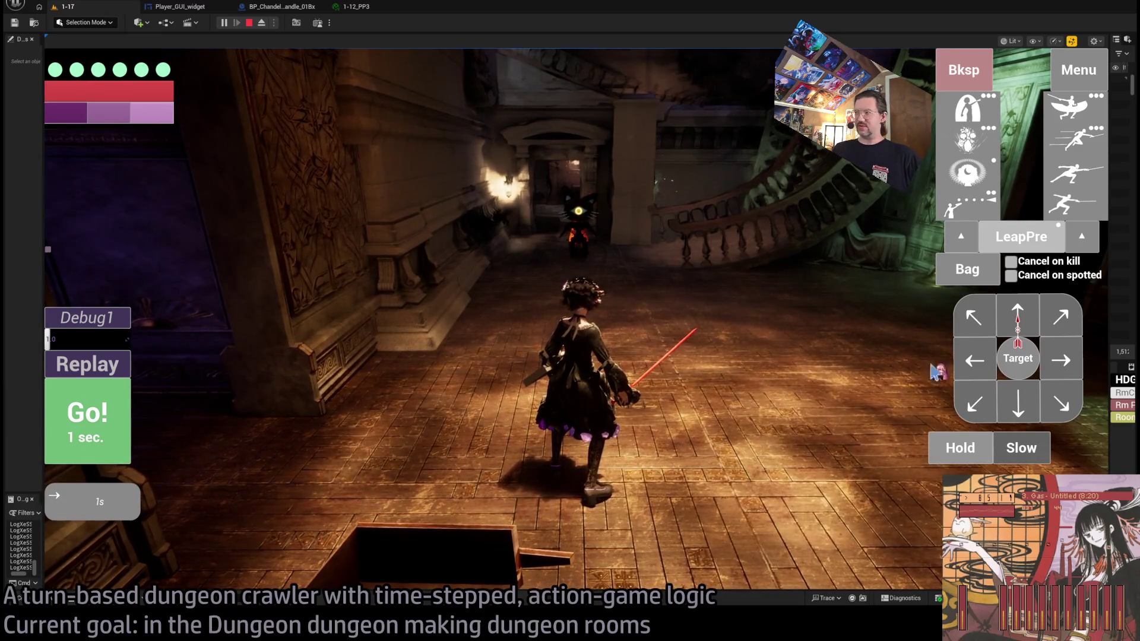
pyautogui.click(1033, 320)
pyautogui.click(974, 361)
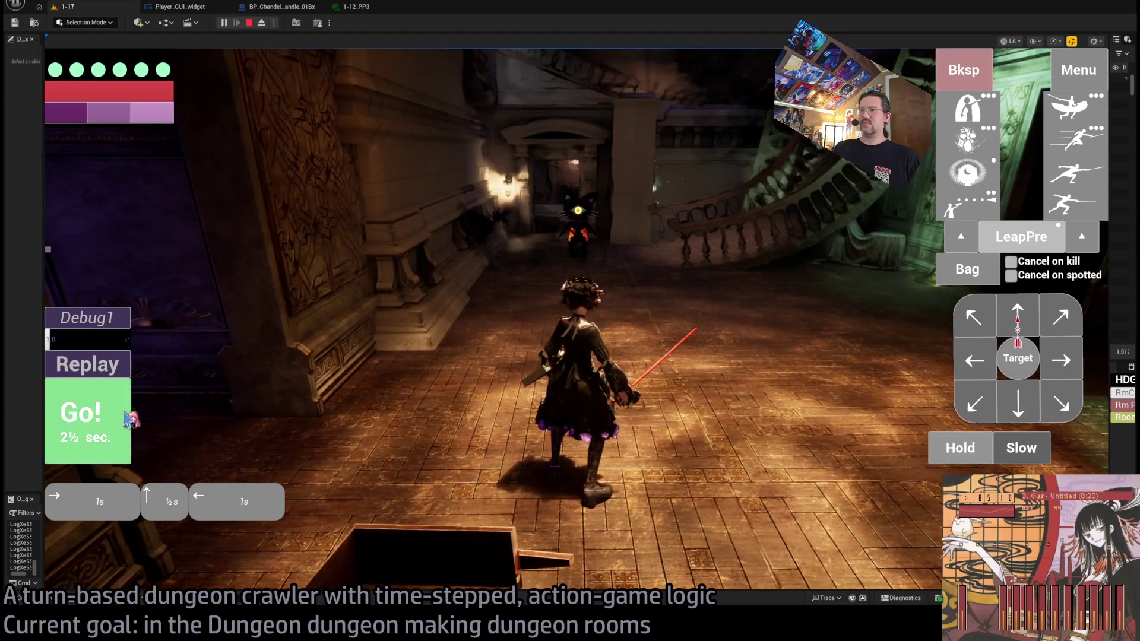
pyautogui.click(1021, 365)
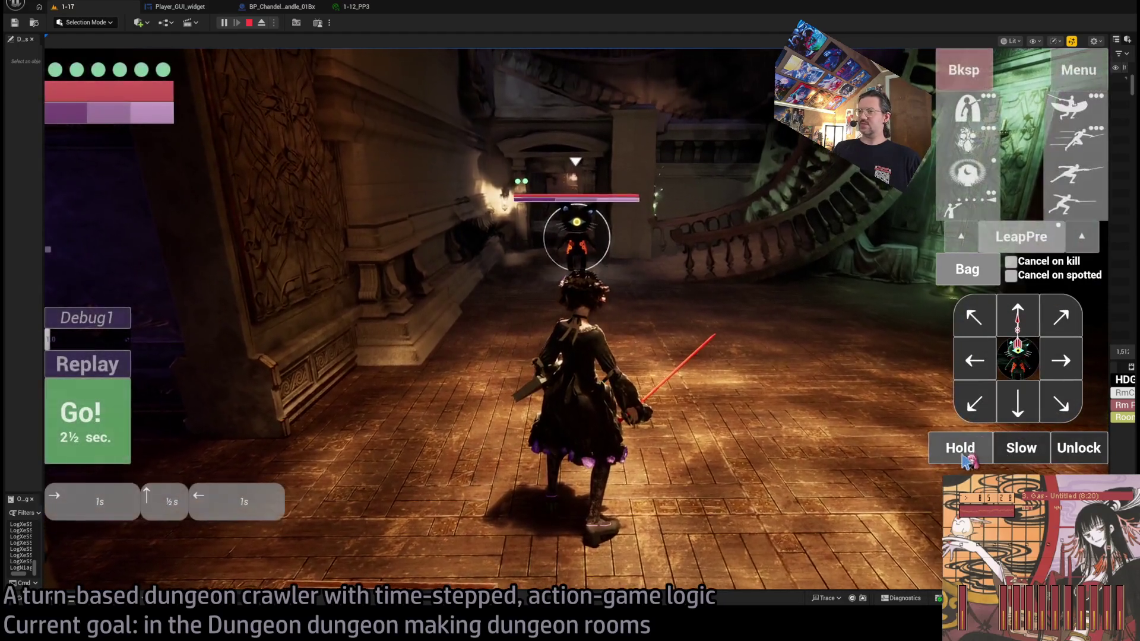
pyautogui.click(87, 419)
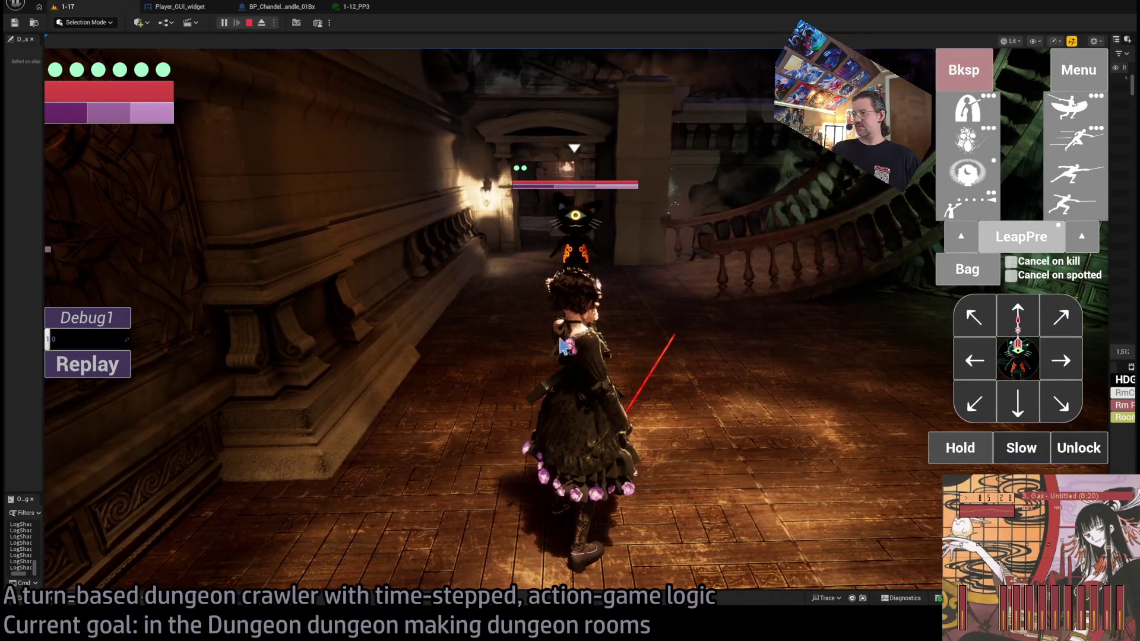
# Step: Move right and forward toward the cat, then queue and launch two leaping-thrust attacks
pyautogui.click(1074, 363)
pyautogui.click(1018, 318)
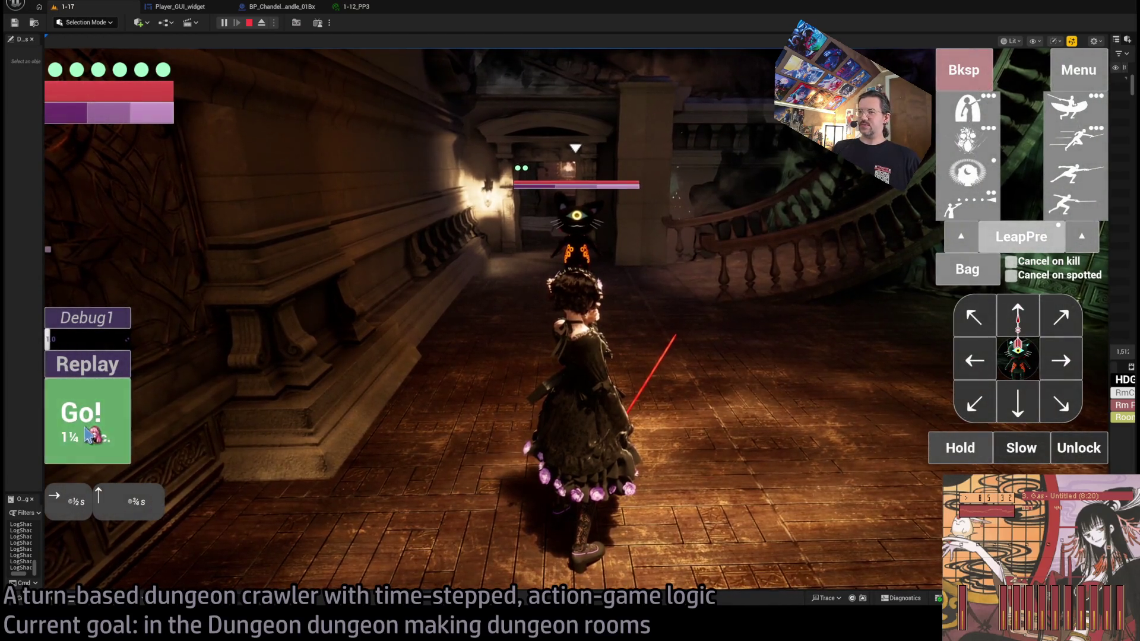
pyautogui.click(89, 435)
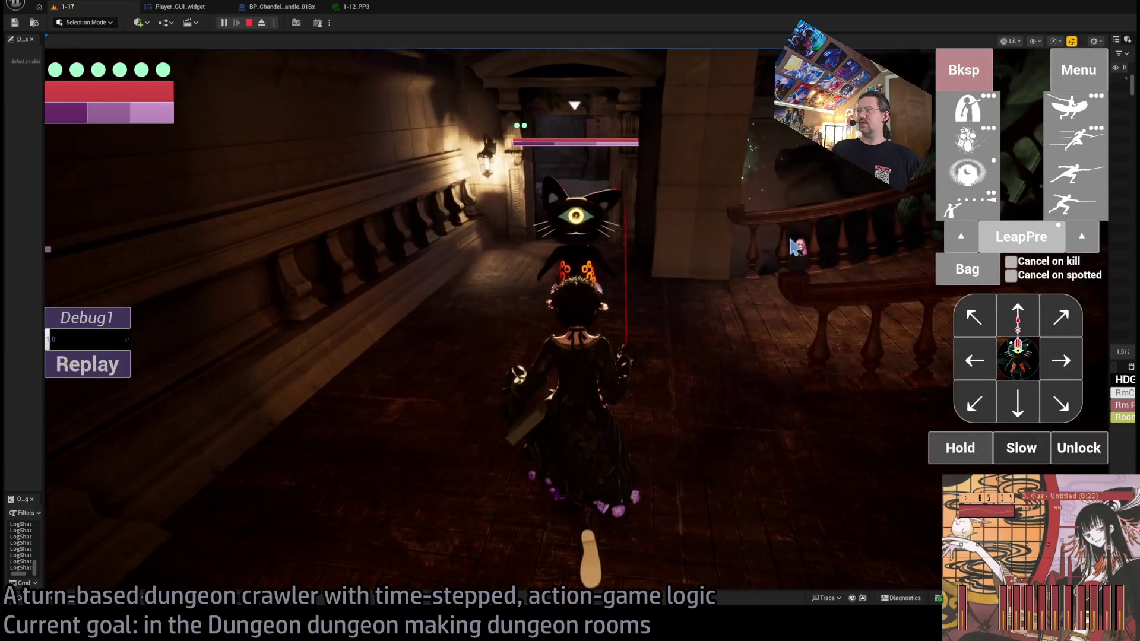
pyautogui.click(575, 238)
pyautogui.click(80, 418)
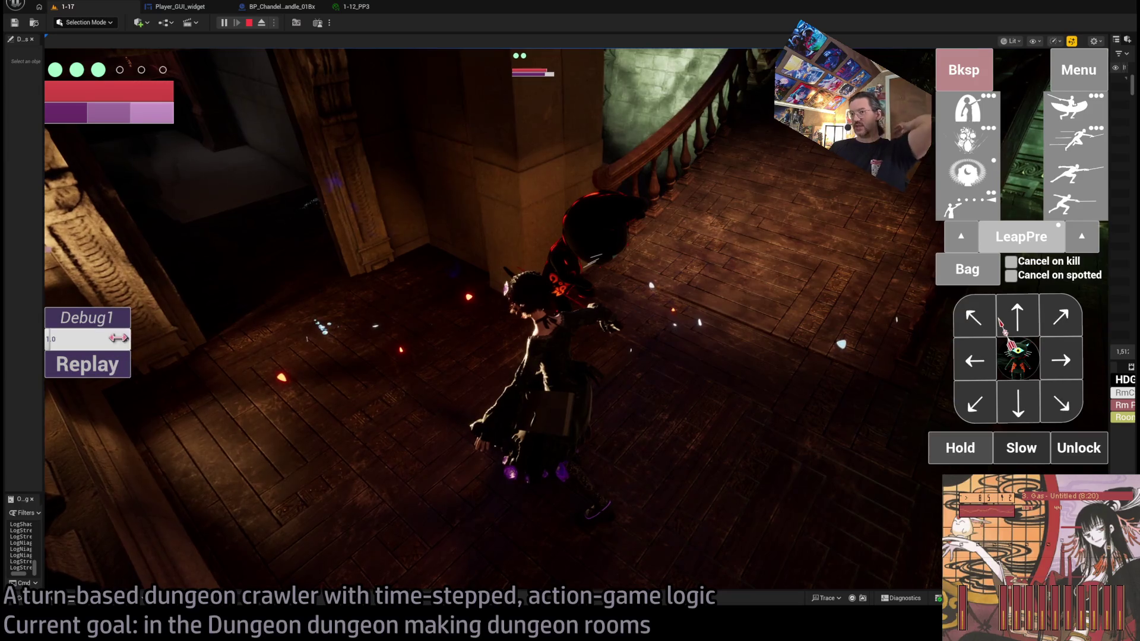
# Step: Replay the last turn, then launch the four-hit light attack combo and execute the next turn
pyautogui.click(102, 373)
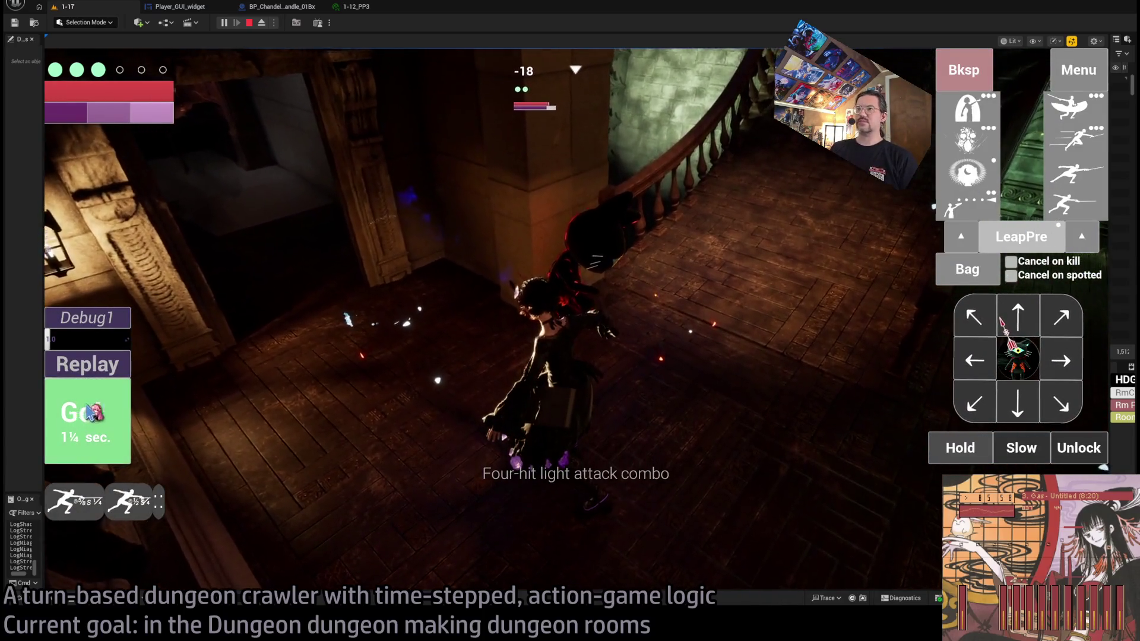
pyautogui.click(93, 410)
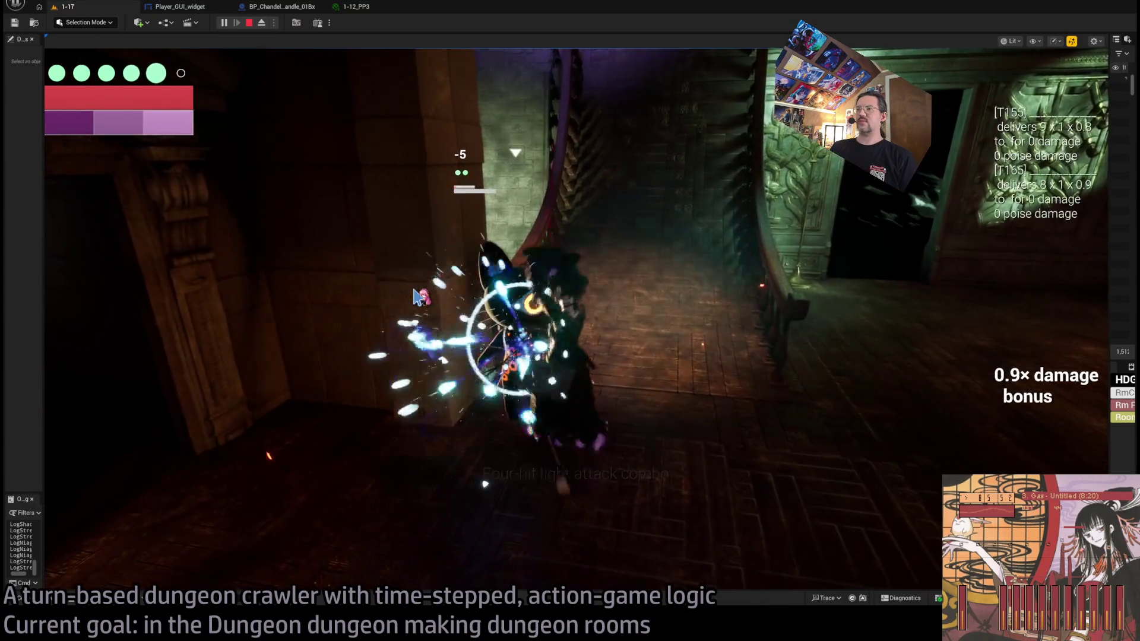
pyautogui.click(96, 426)
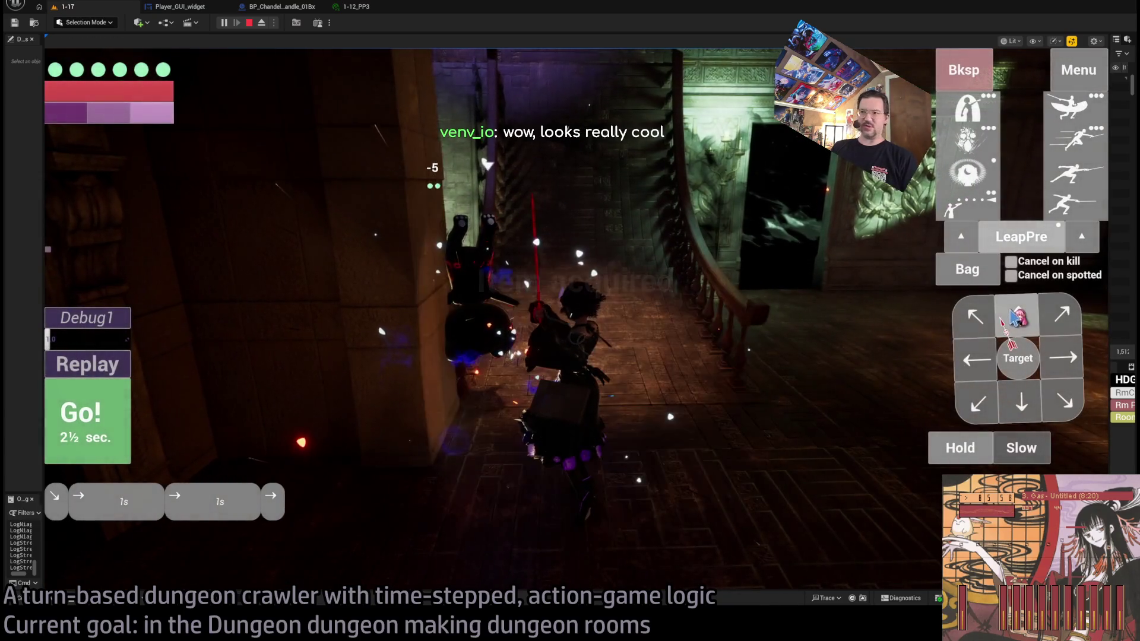
# Step: Move the character through the doorway into the side room and turn toward the cat enemy
pyautogui.click(101, 427)
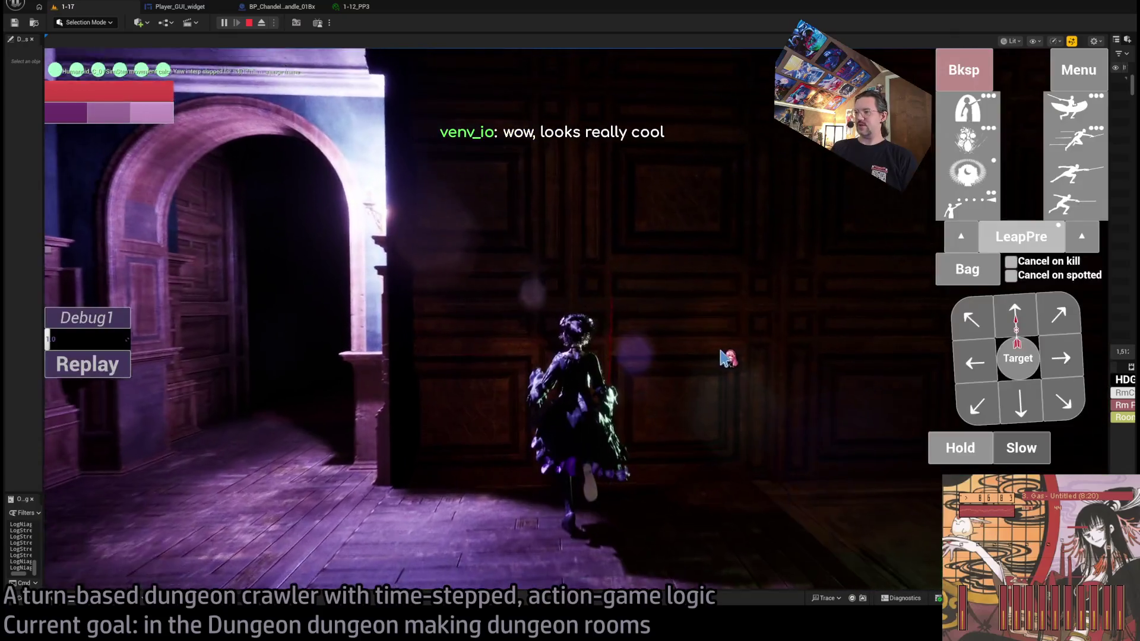
pyautogui.click(721, 357)
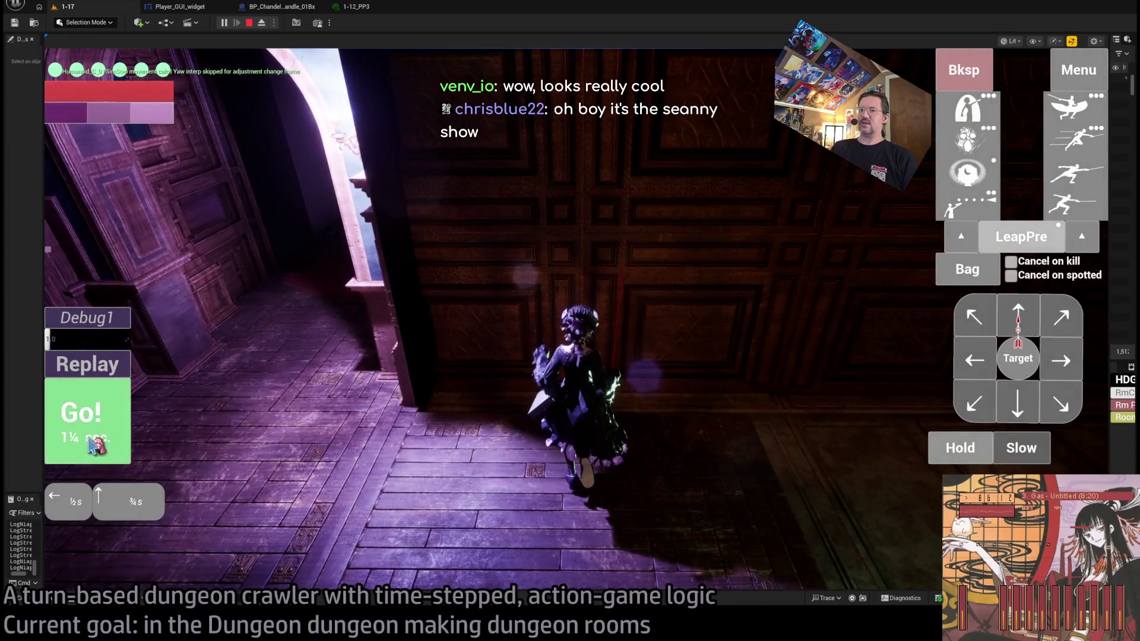
pyautogui.click(90, 441)
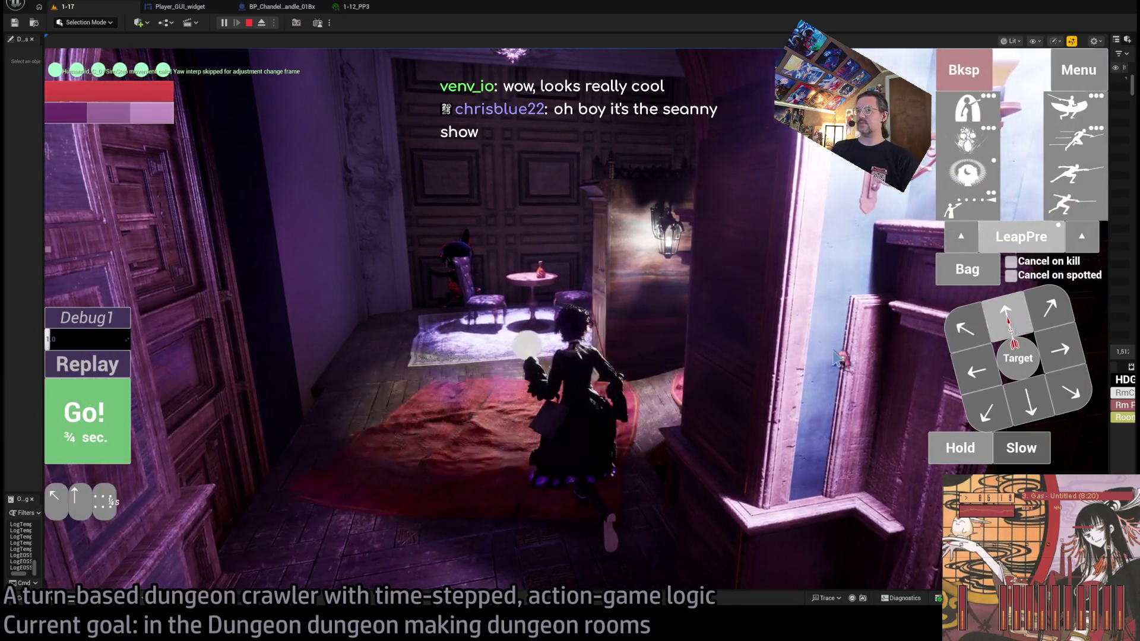
pyautogui.click(127, 419)
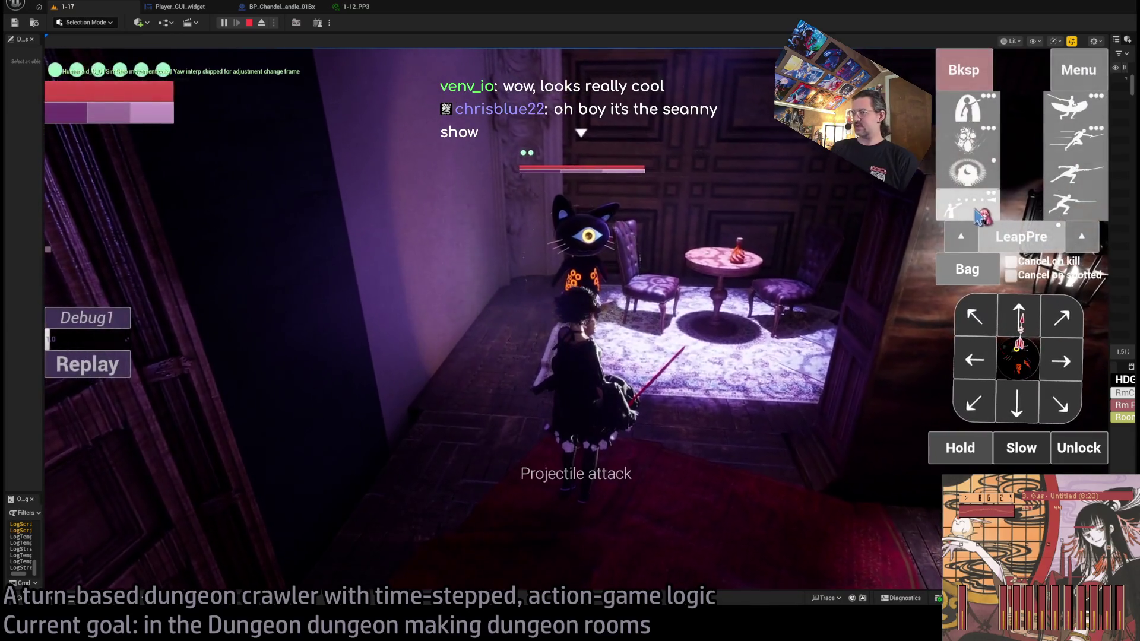
pyautogui.click(110, 421)
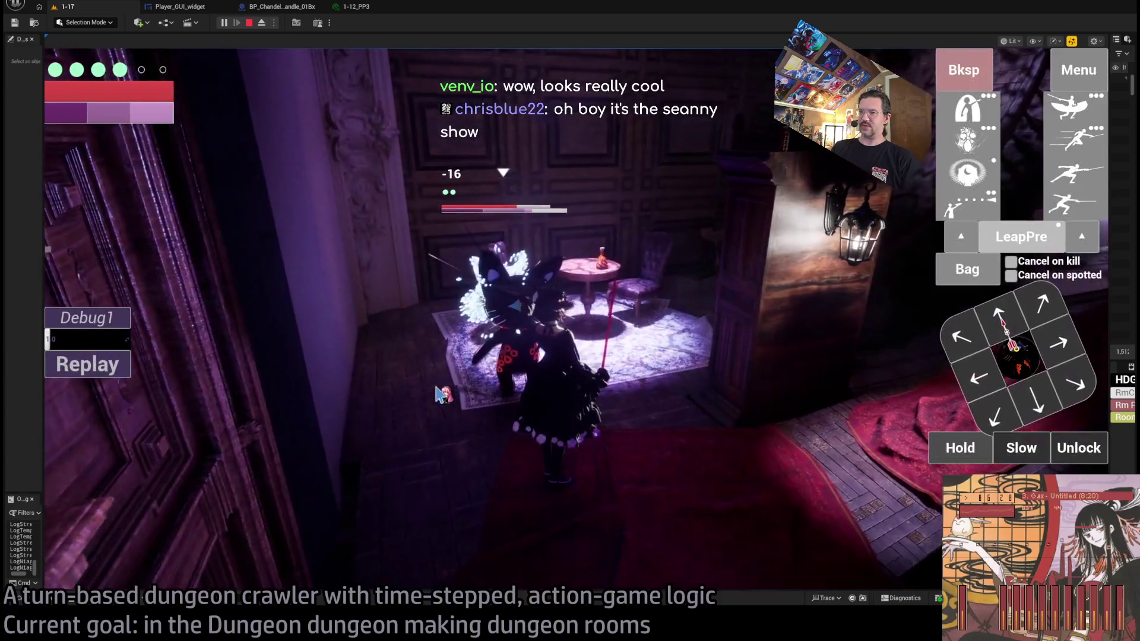
# Step: Replay the last turn, then aim a projectile attack at the cat and confirm it as target
pyautogui.click(106, 380)
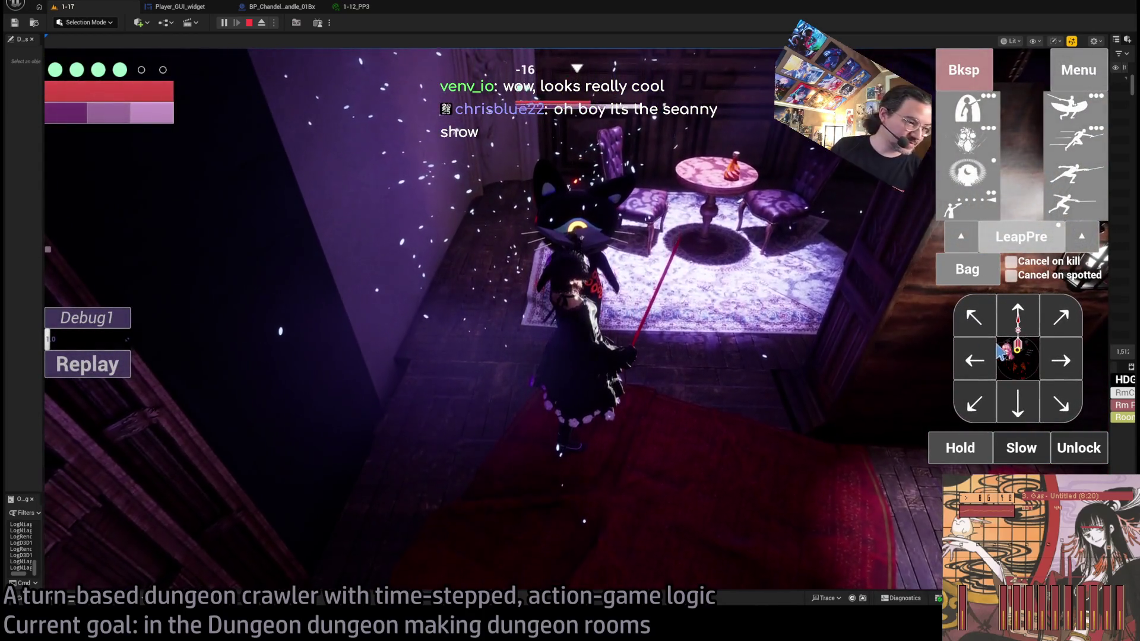
pyautogui.click(1080, 205)
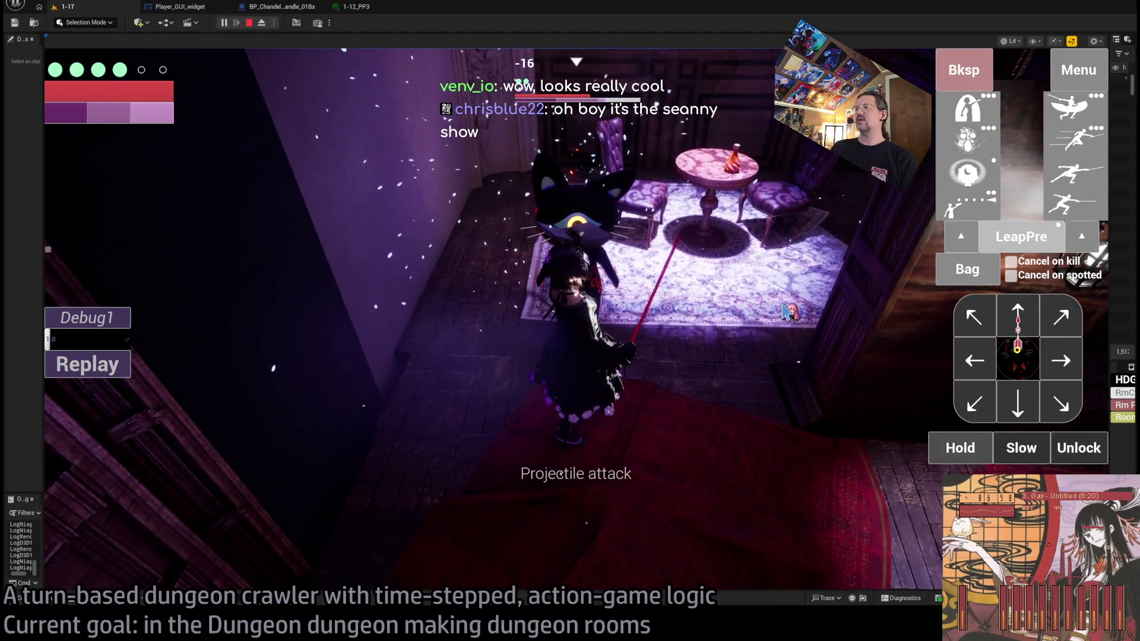
pyautogui.click(676, 321)
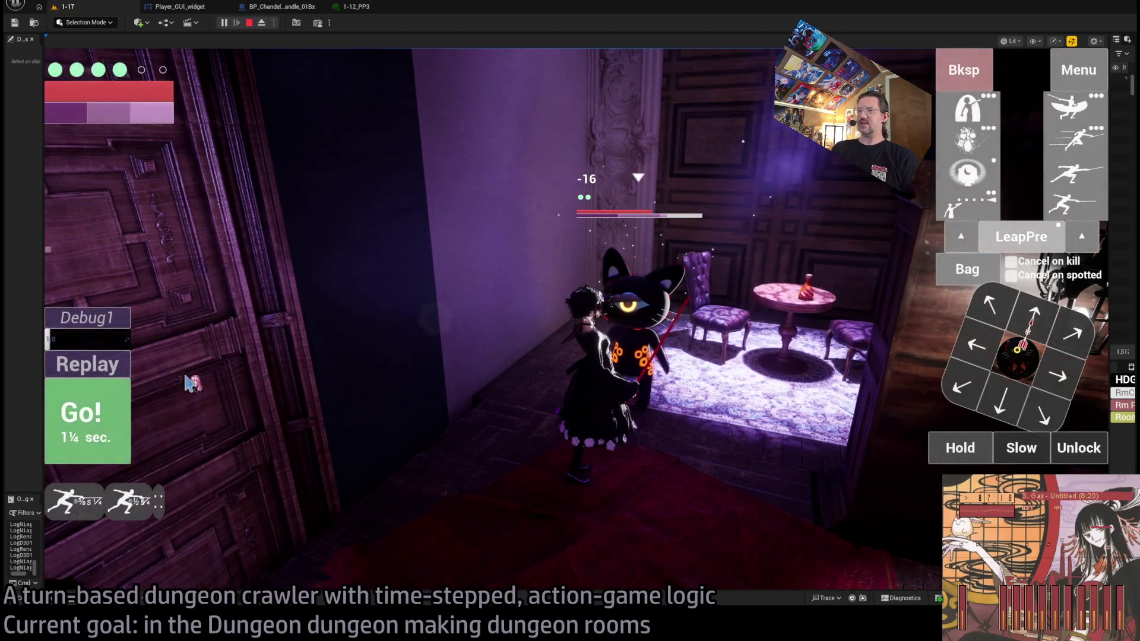
# Step: Execute and replay the queued attack on the cat, and raise Debug1 from 0.5 to 1.0
pyautogui.press('space')
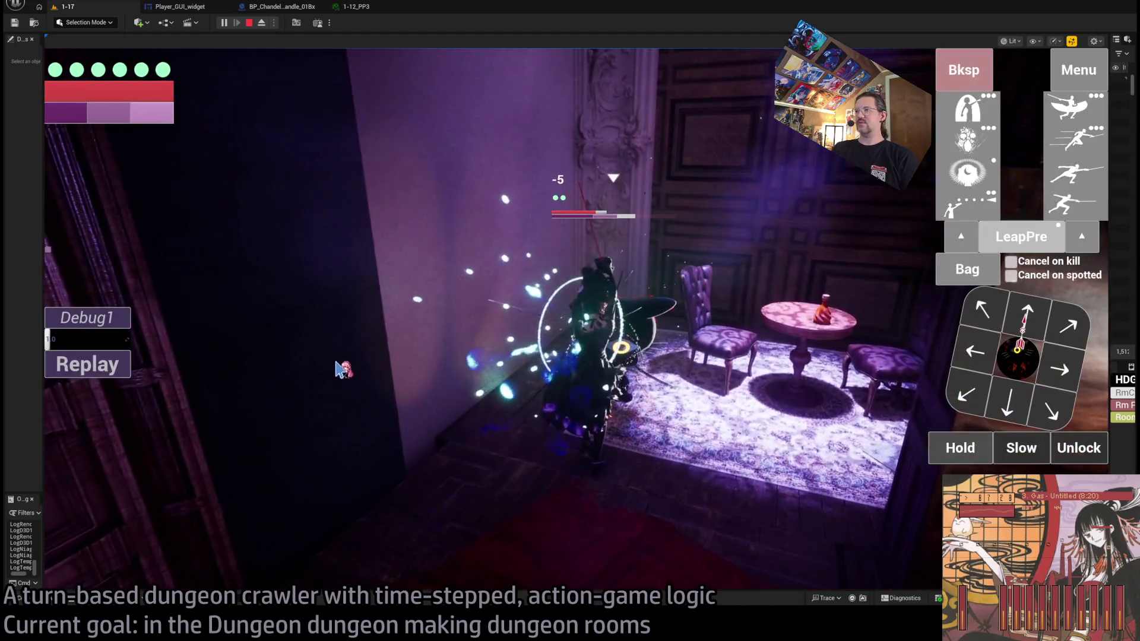
pyautogui.click(126, 370)
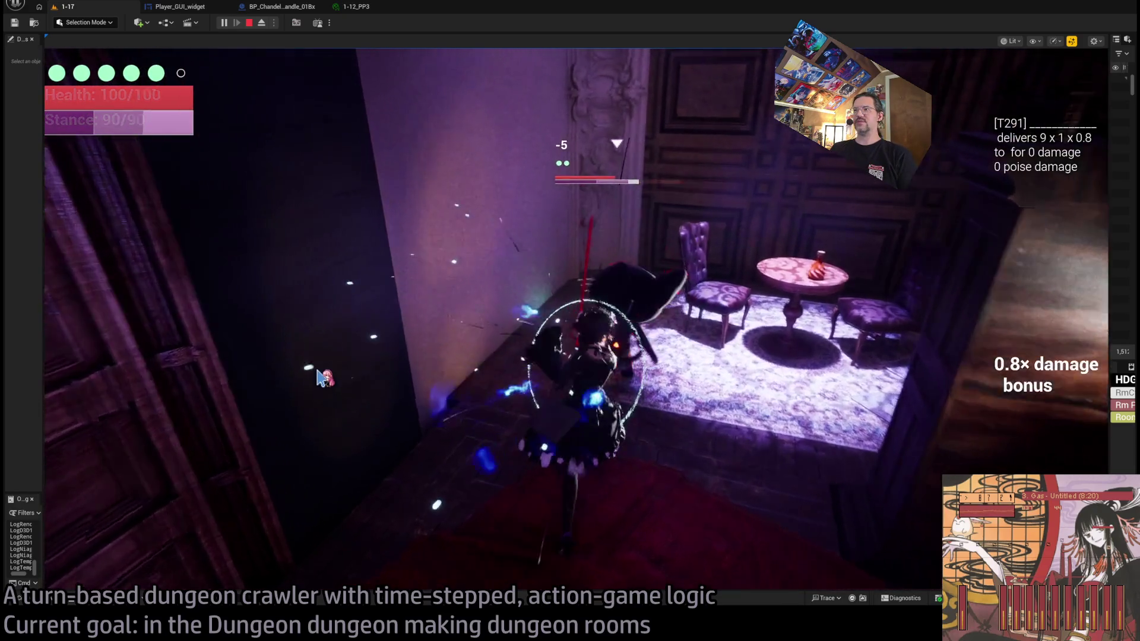
pyautogui.moveTo(90, 339); pyautogui.dragTo(148, 354)
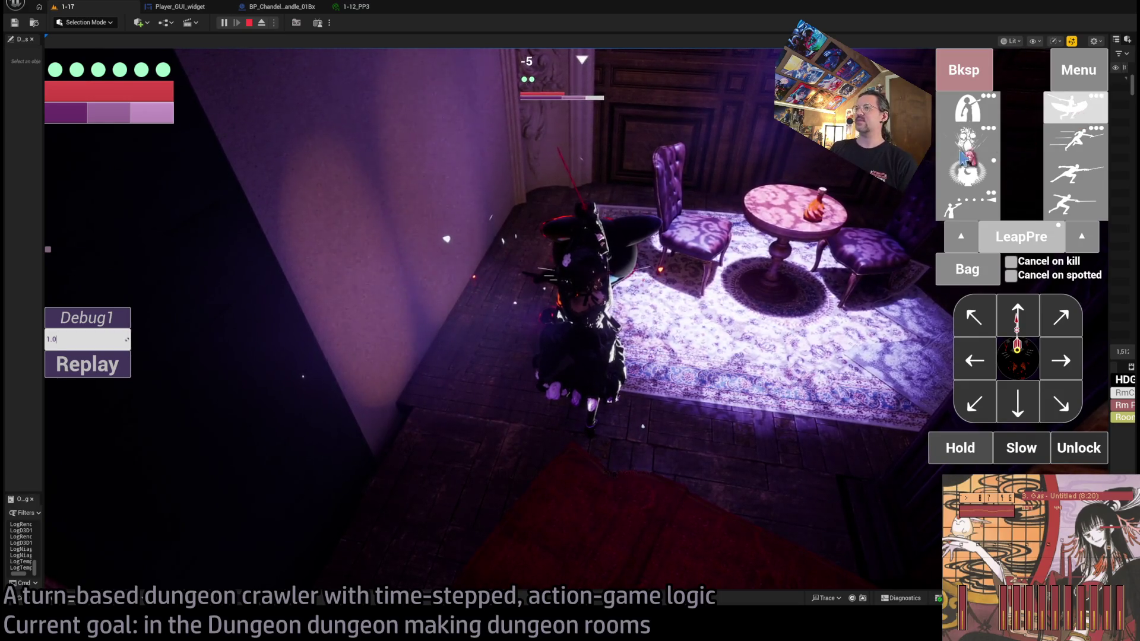
# Step: Queue the fear-striking ability plus three lunge attacks and execute them, then step across to collect the item
pyautogui.moveTo(1078, 119)
pyautogui.mouseDown()
pyautogui.moveTo(65, 415)
pyautogui.moveTo(107, 526)
pyautogui.mouseUp()
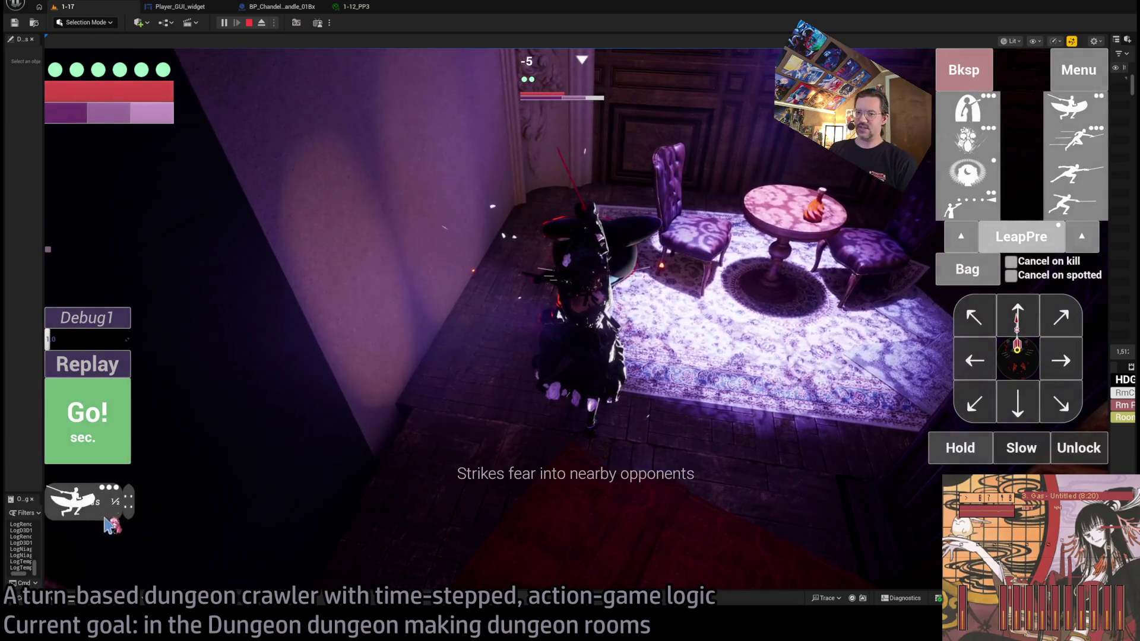
pyautogui.click(1076, 205)
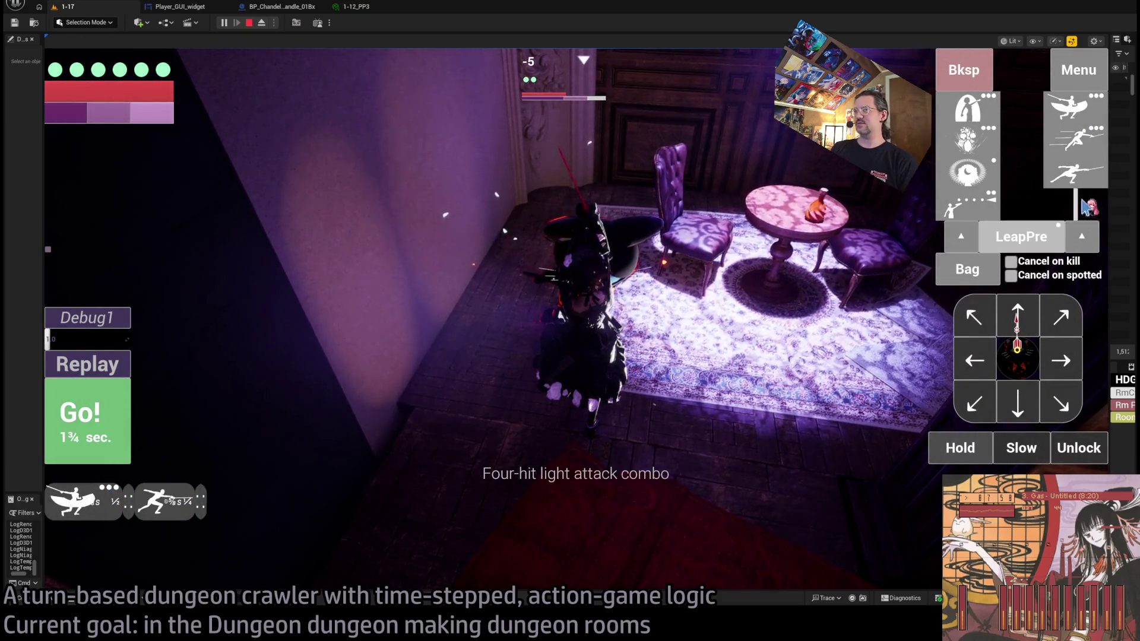
pyautogui.click(1076, 204)
pyautogui.click(1076, 205)
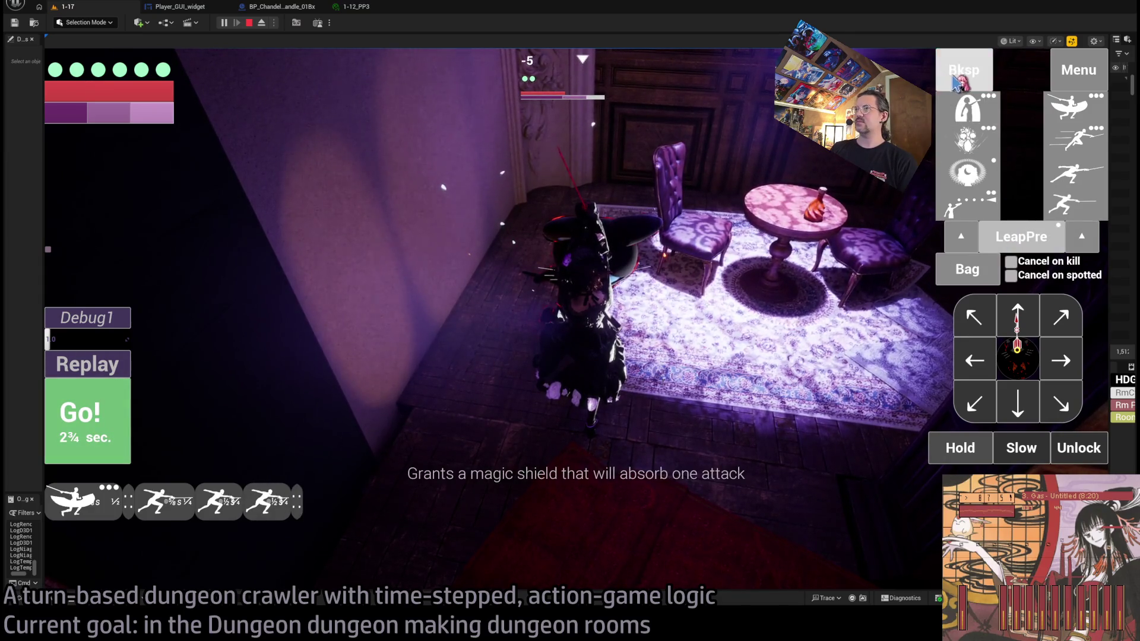
pyautogui.click(95, 423)
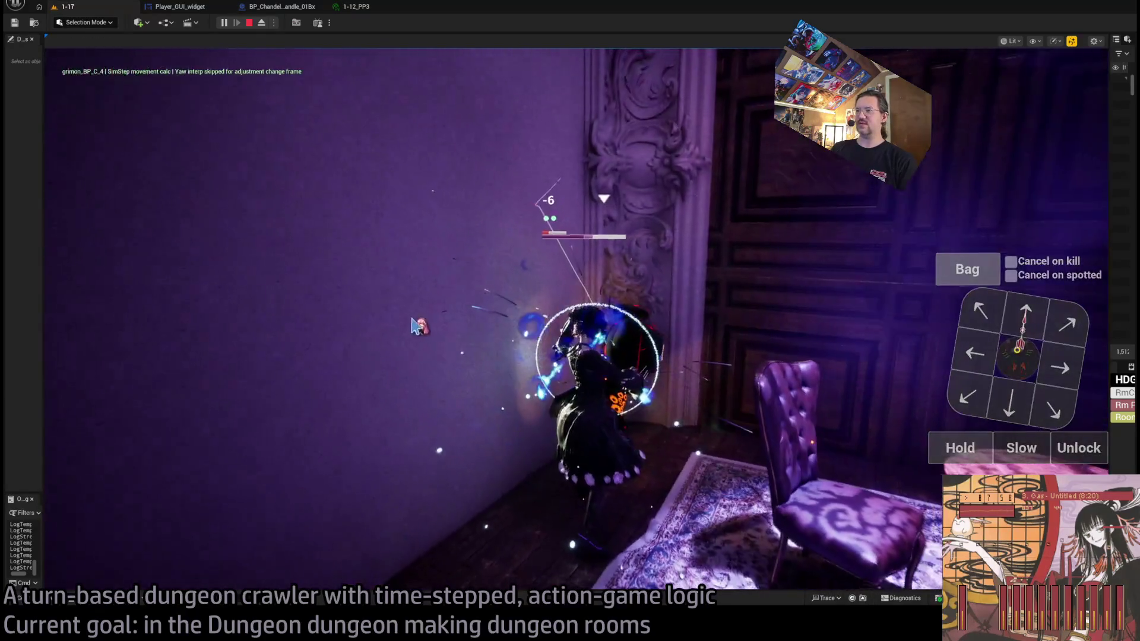
pyautogui.click(1073, 224)
pyautogui.click(90, 422)
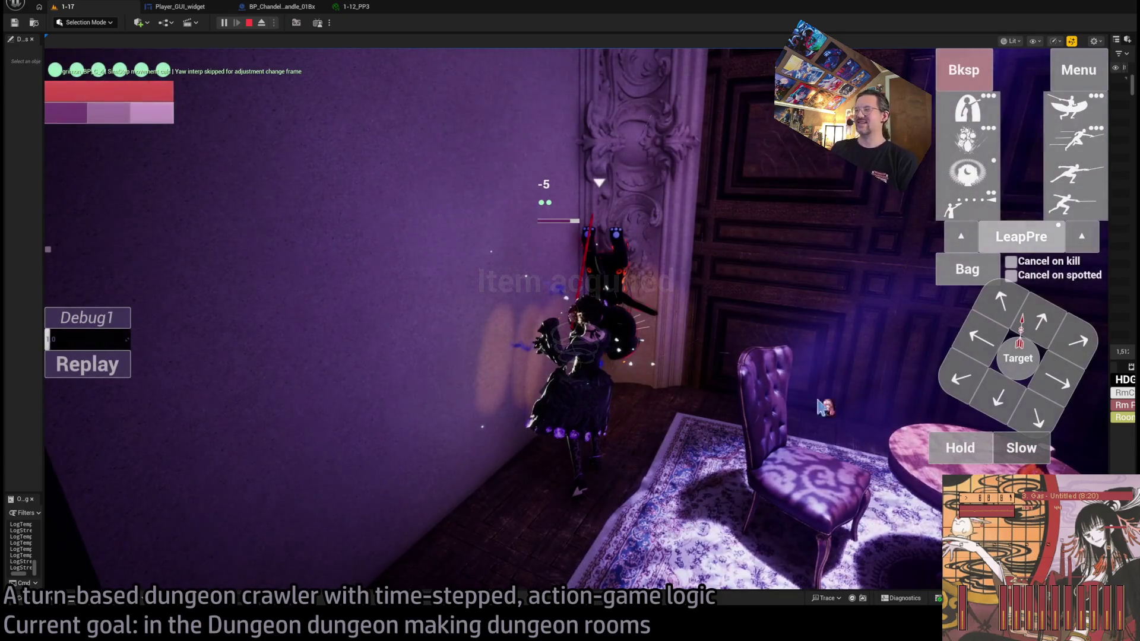
# Step: Queue forward steps toward the stairs and play out the moves
pyautogui.click(1043, 411)
pyautogui.click(86, 433)
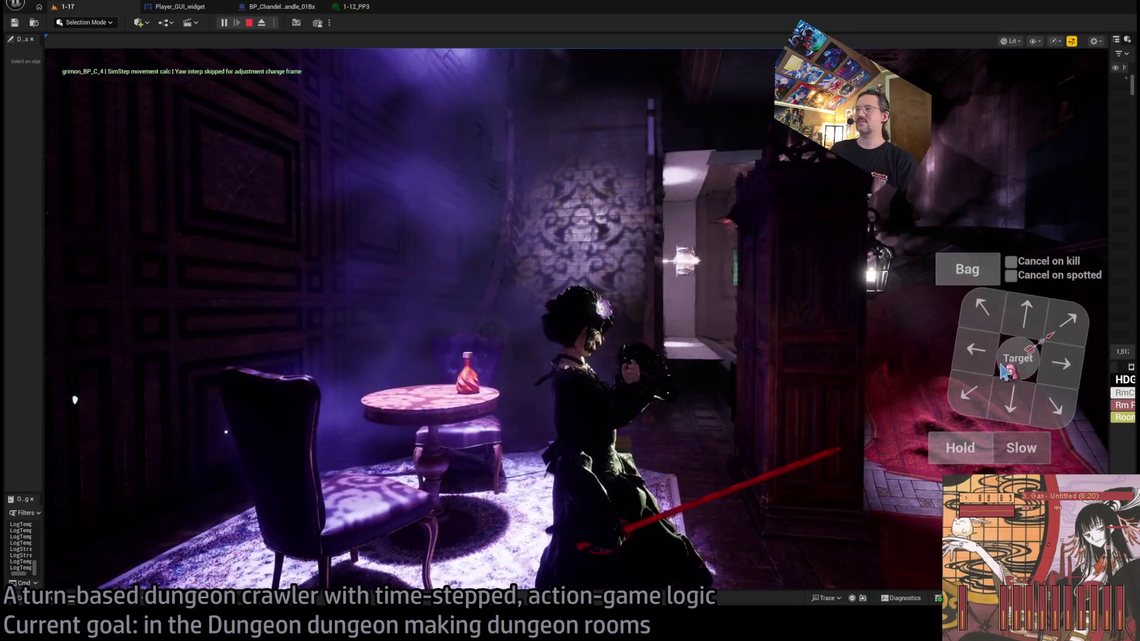
pyautogui.click(1036, 329)
pyautogui.click(1023, 312)
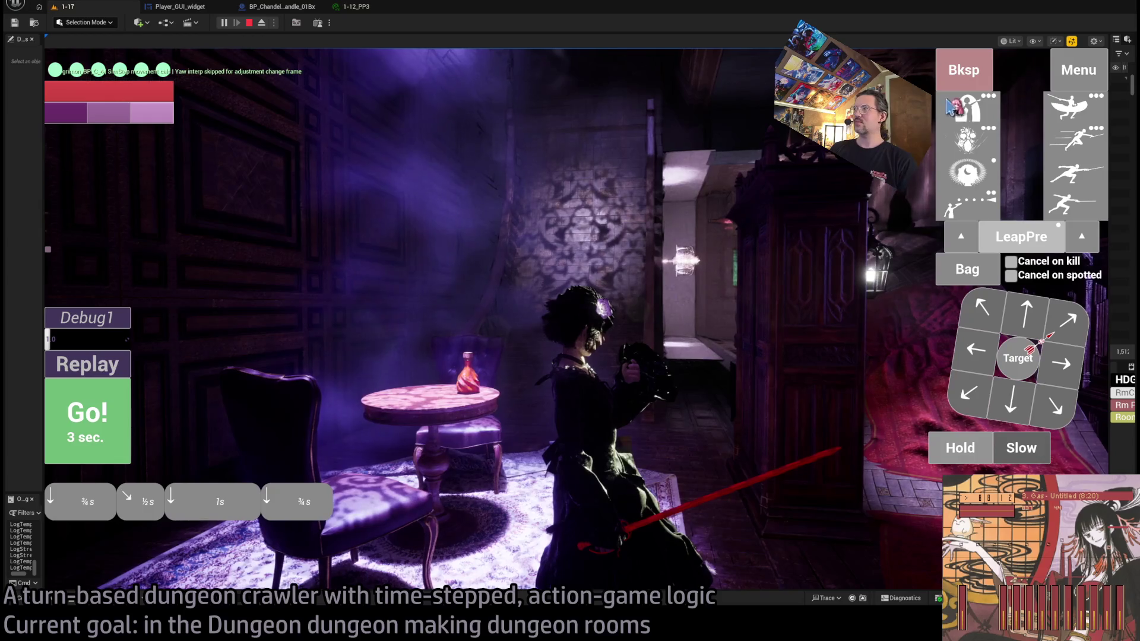
pyautogui.click(90, 416)
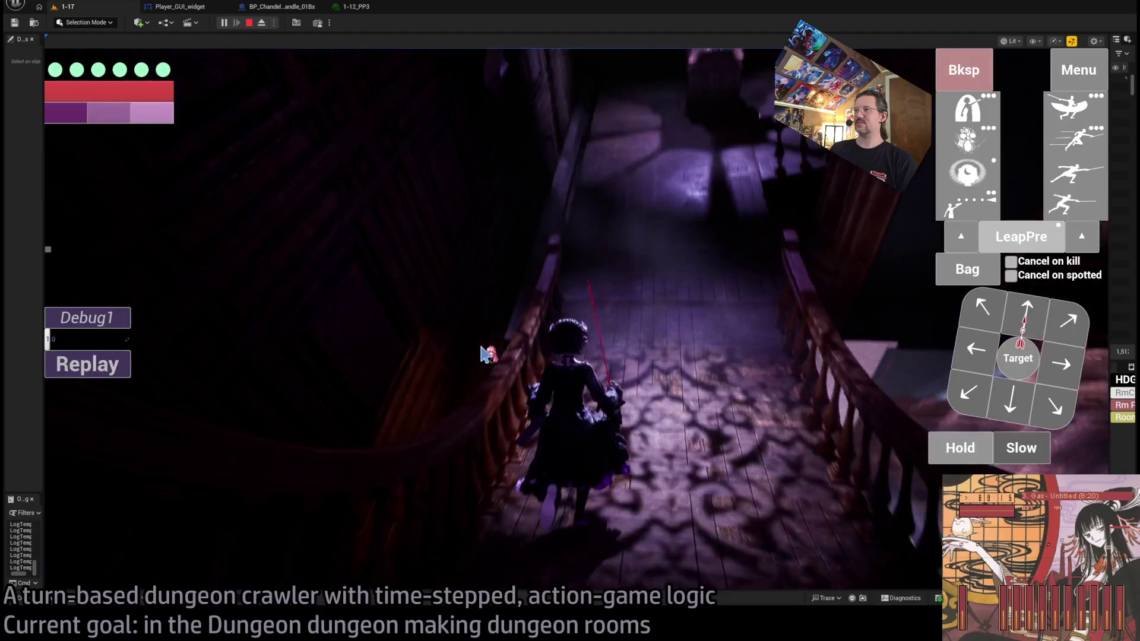
# Step: Walk down the stairs and along the hall toward the next staircase, then lock onto the cat
pyautogui.click(1030, 323)
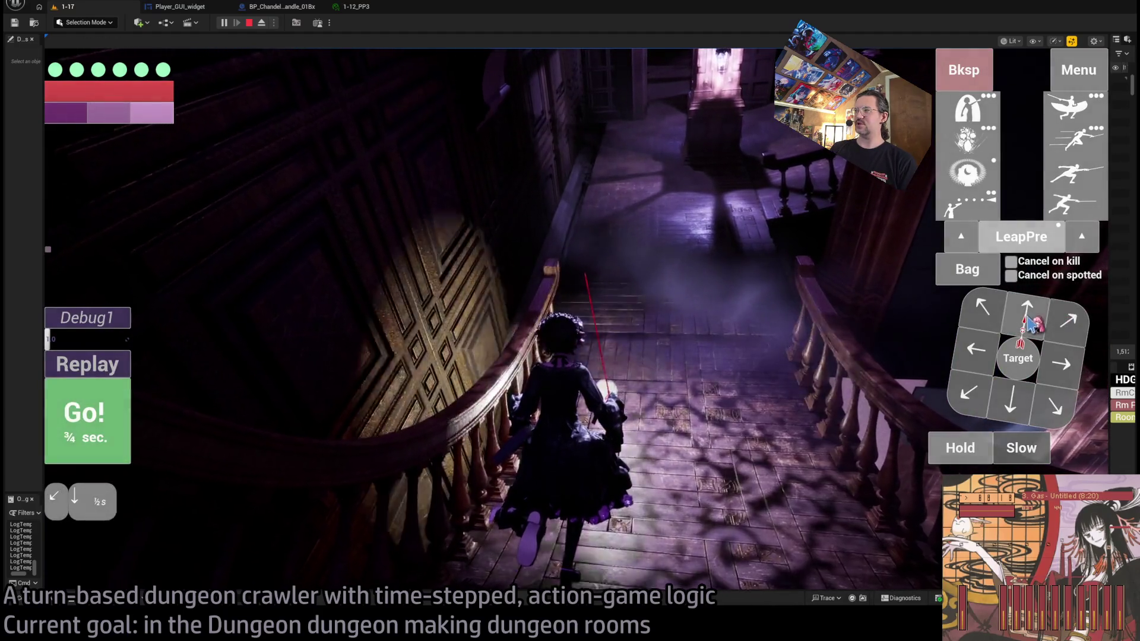
pyautogui.click(116, 443)
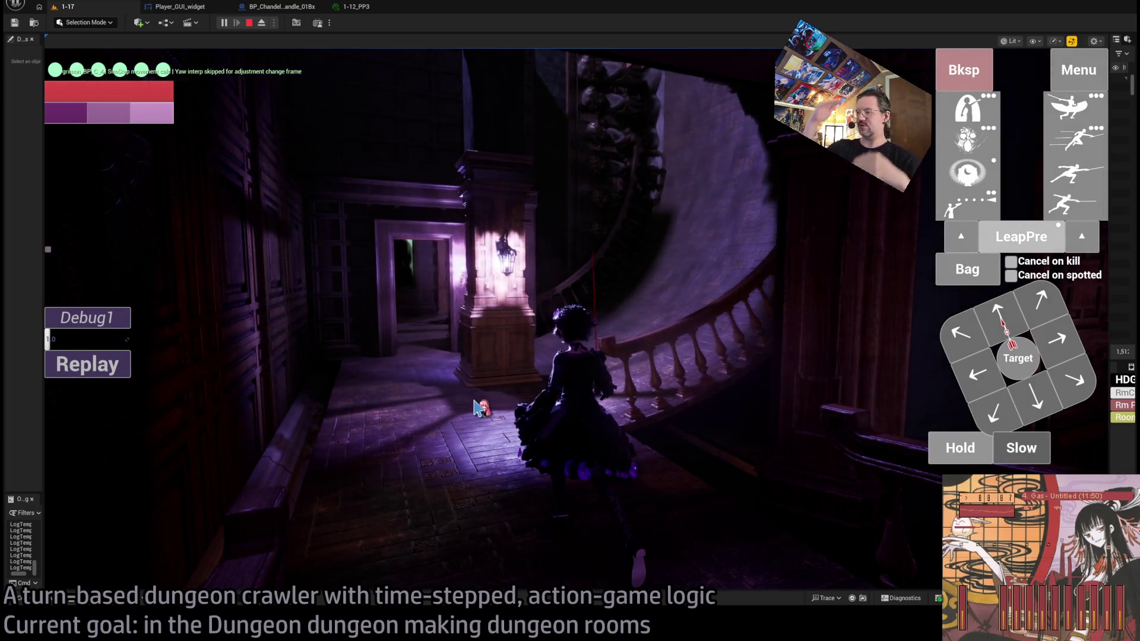
pyautogui.click(632, 406)
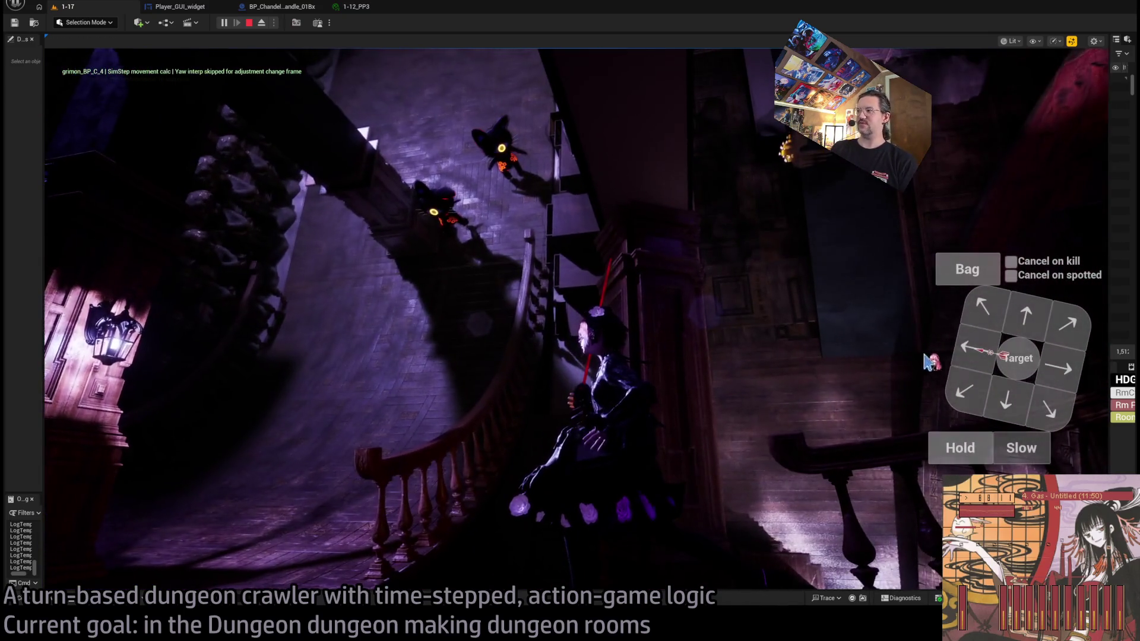
pyautogui.click(115, 421)
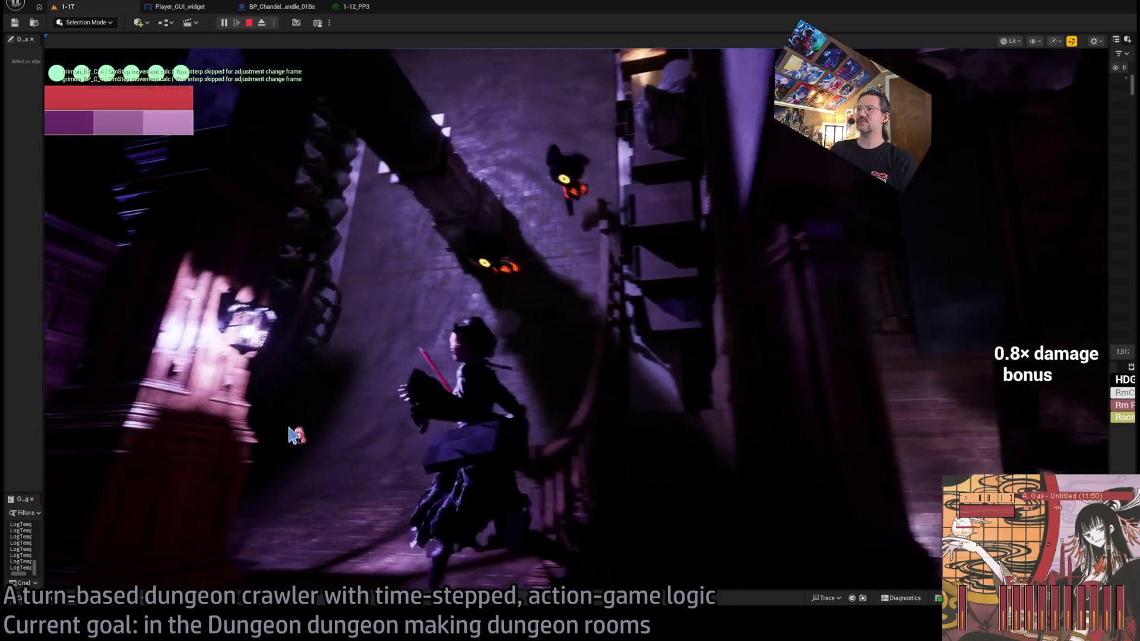
pyautogui.click(1027, 351)
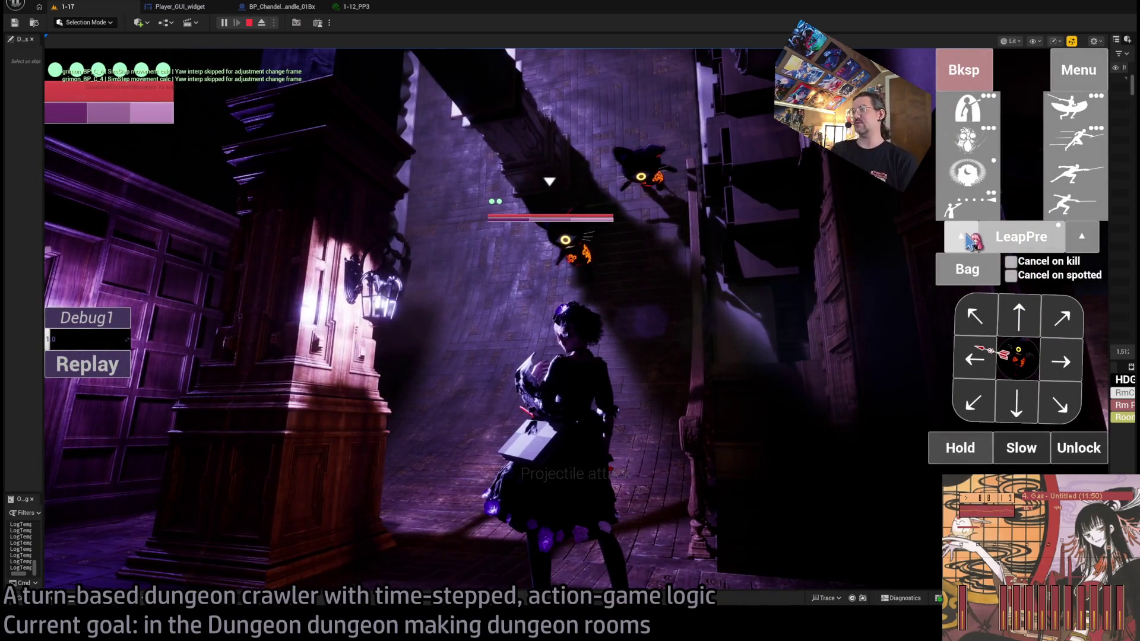
# Step: Queue two forward steps, remove the last one, add the visibility-boosting skill, then run and replay the turn
pyautogui.click(1019, 317)
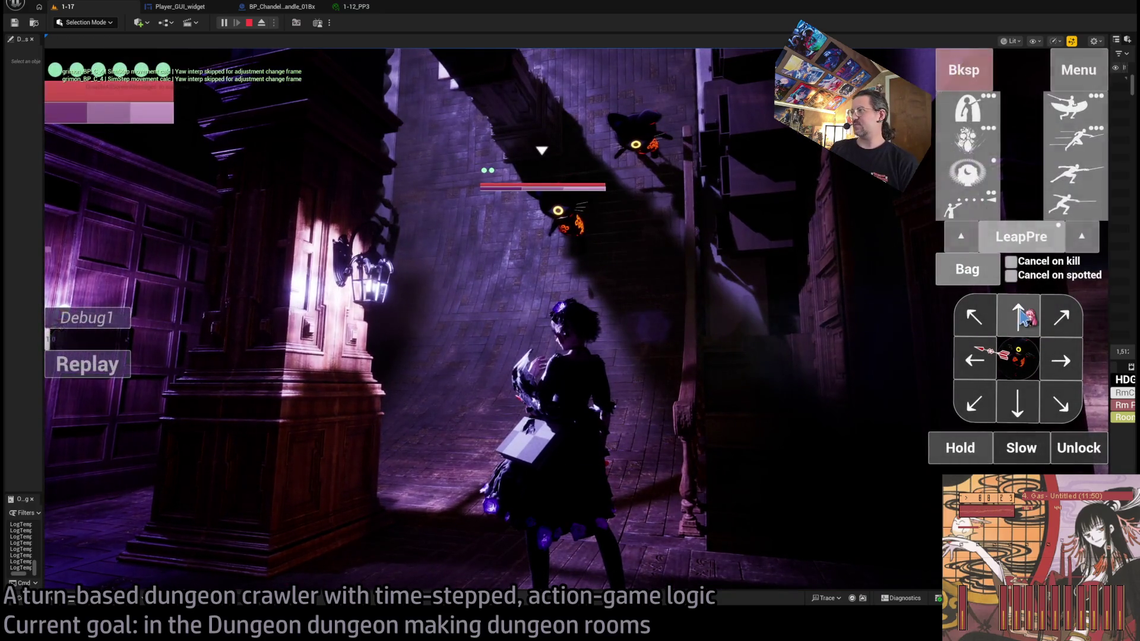
pyautogui.click(1020, 317)
pyautogui.click(979, 74)
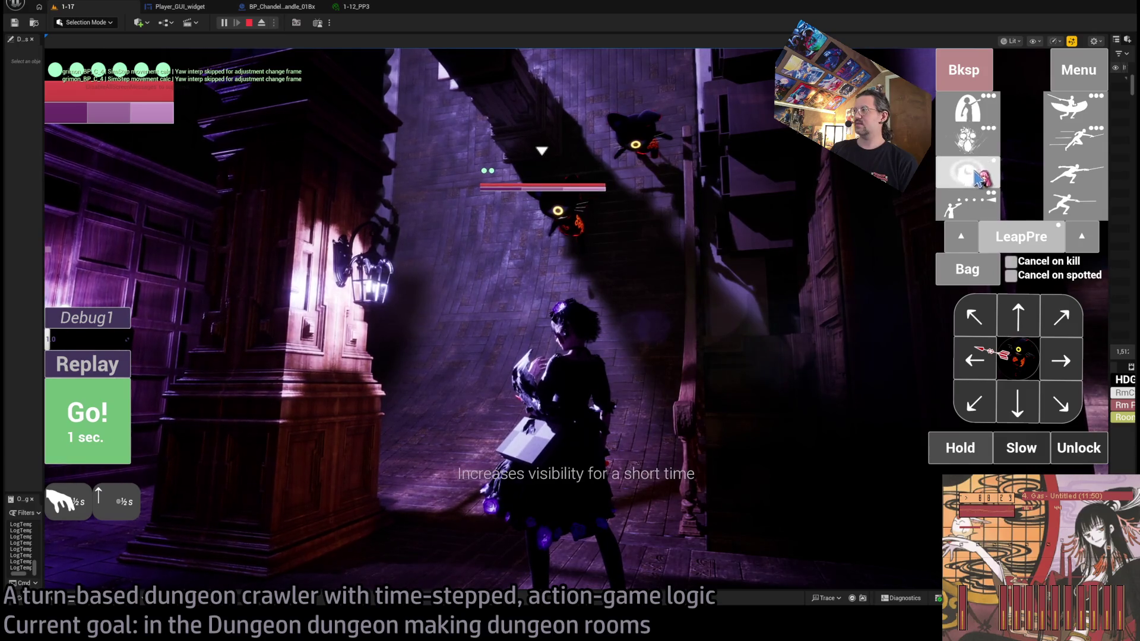
pyautogui.click(981, 144)
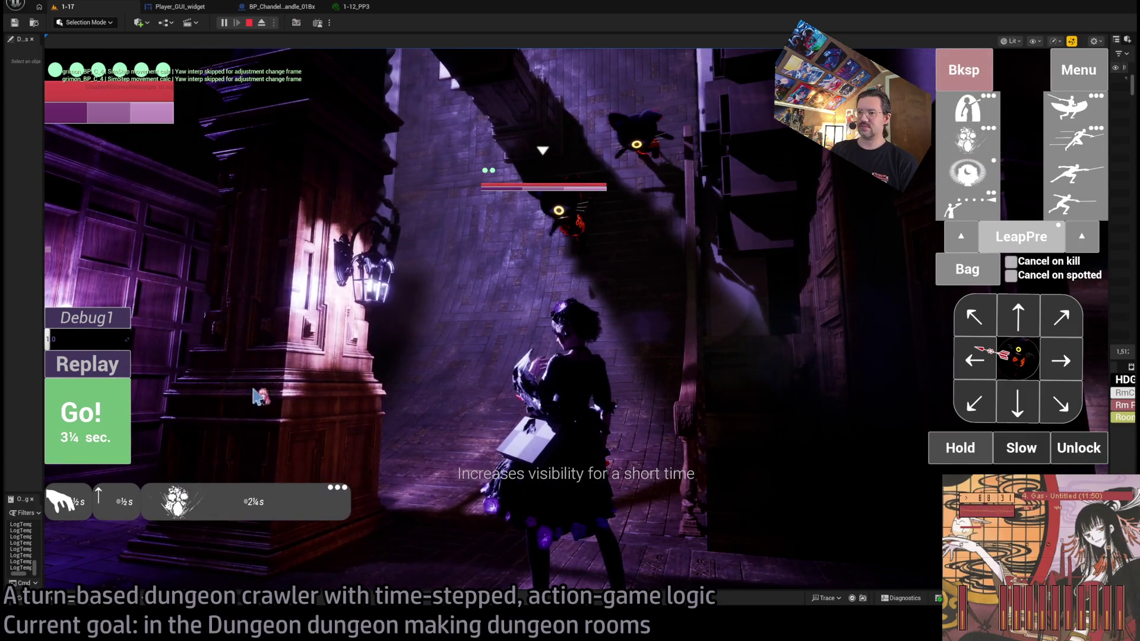
pyautogui.click(108, 433)
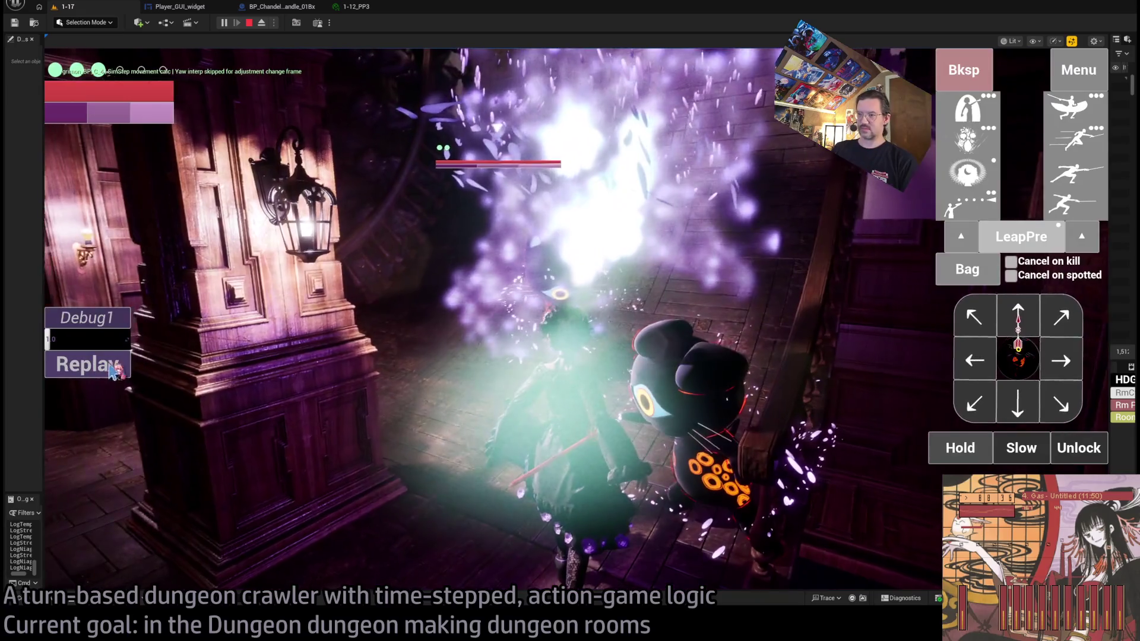
pyautogui.click(111, 372)
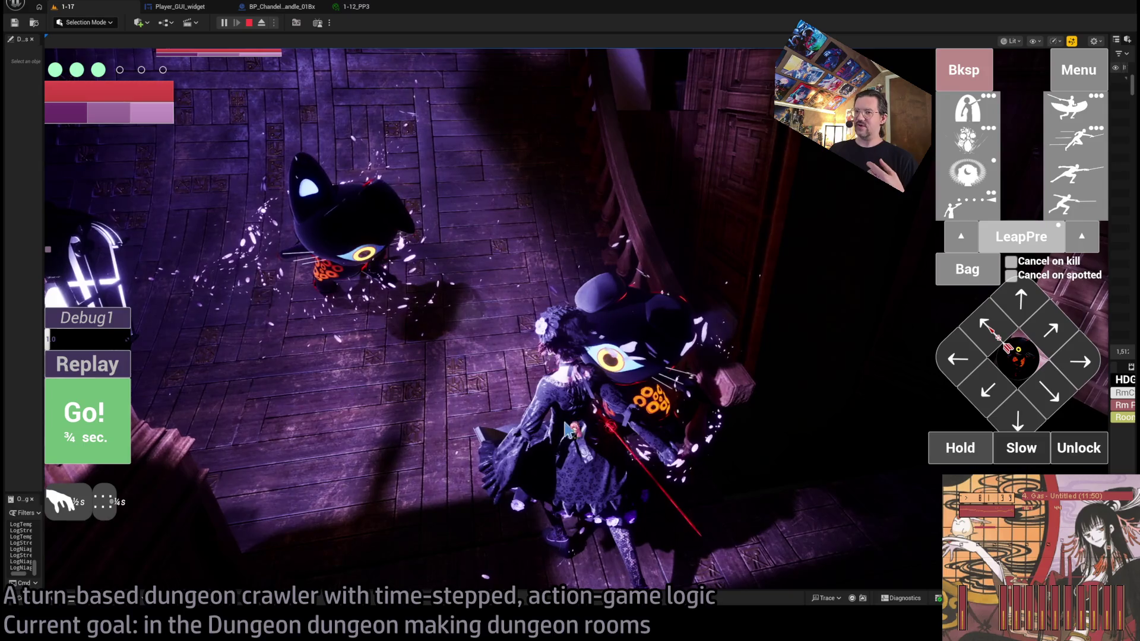
# Step: Queue the light combo, swap it for a stance-breaking attack, add the visibility skill and another skill, then execute
pyautogui.click(1077, 233)
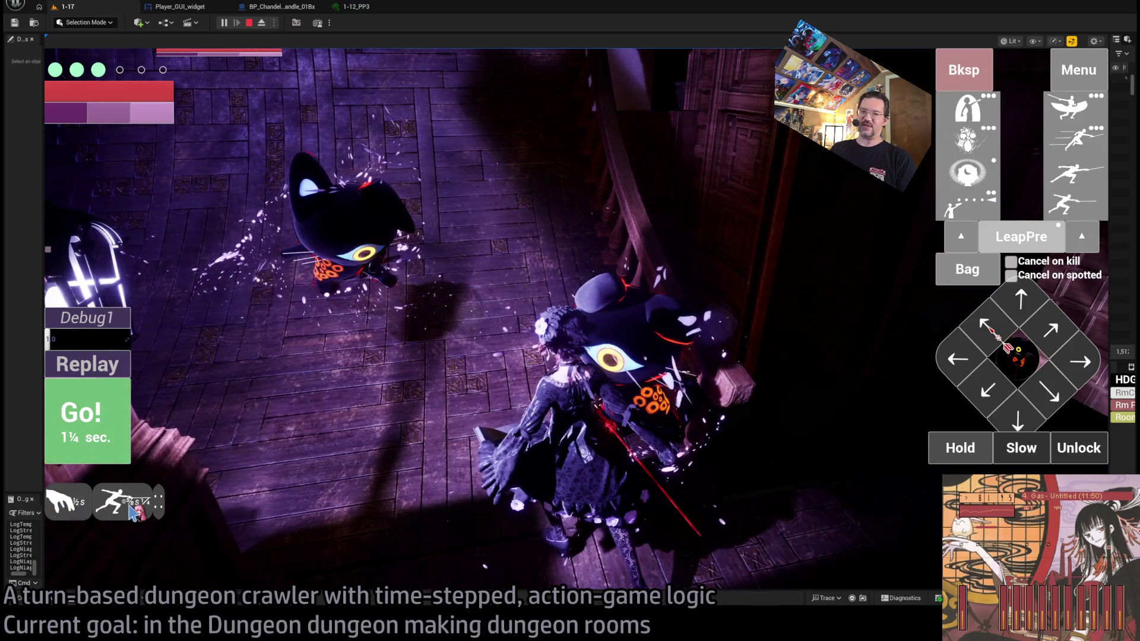
pyautogui.click(980, 61)
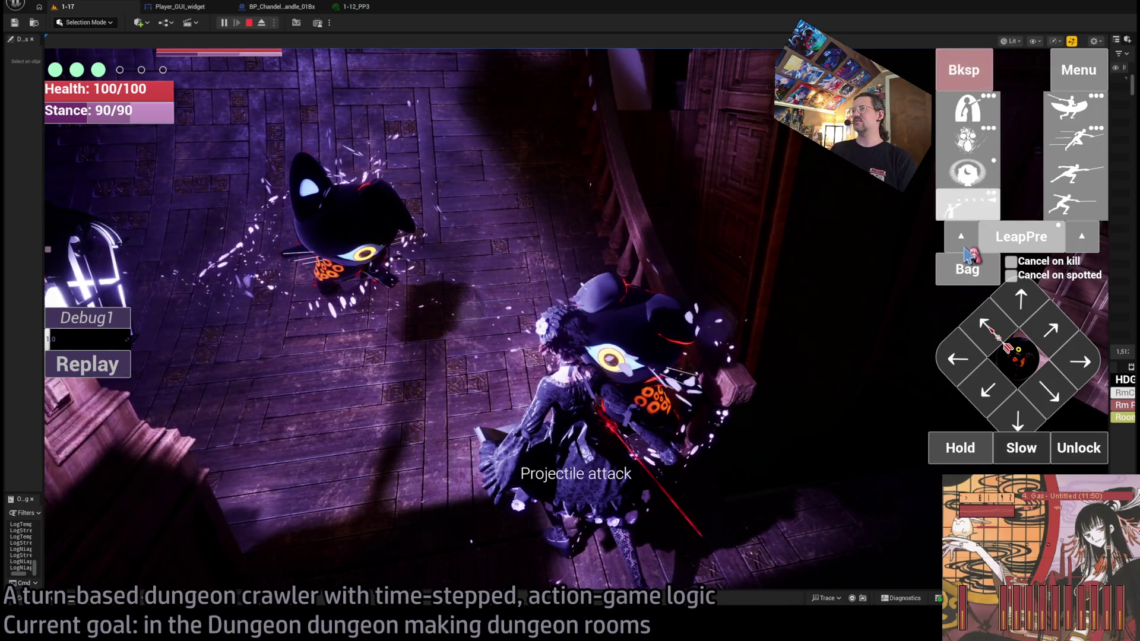
pyautogui.click(1030, 359)
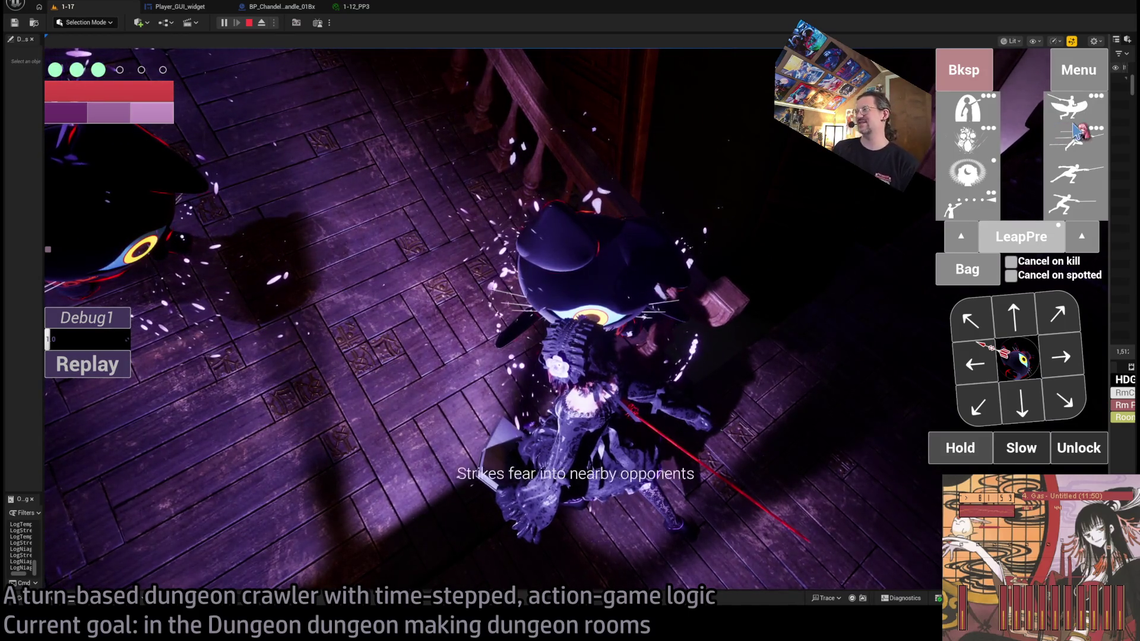
pyautogui.click(1054, 128)
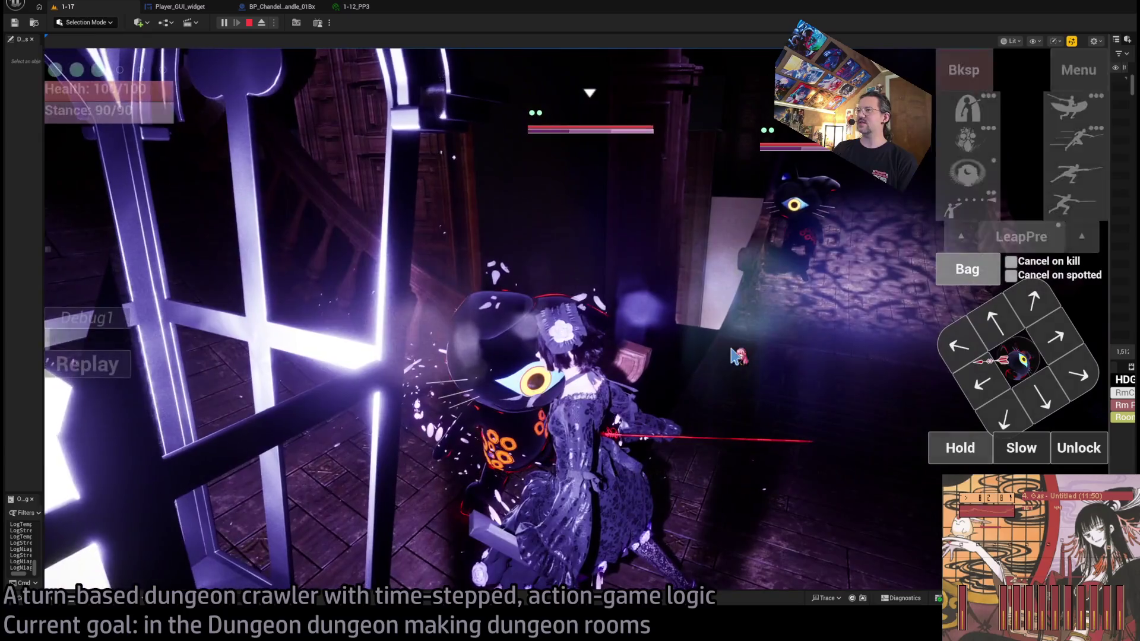
pyautogui.click(706, 344)
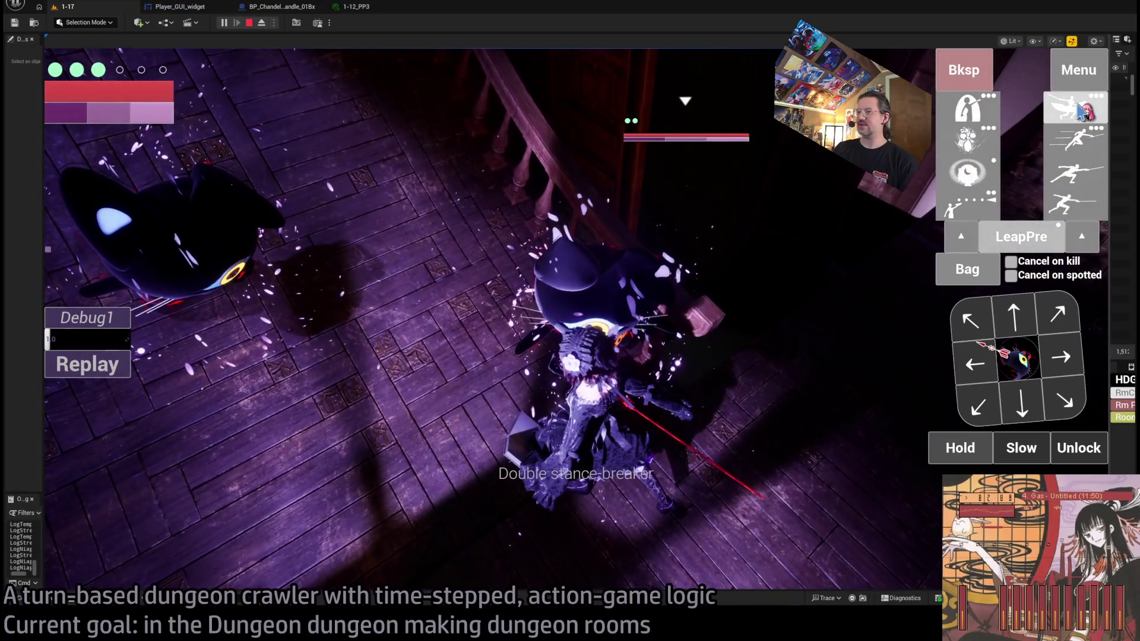
pyautogui.click(1080, 110)
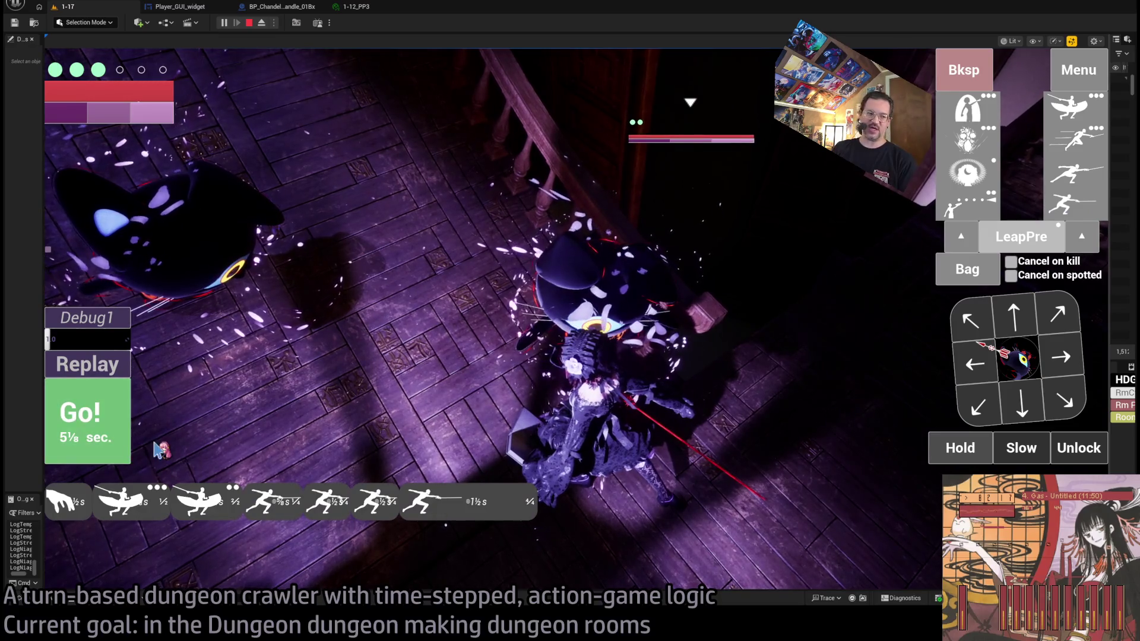
pyautogui.click(111, 443)
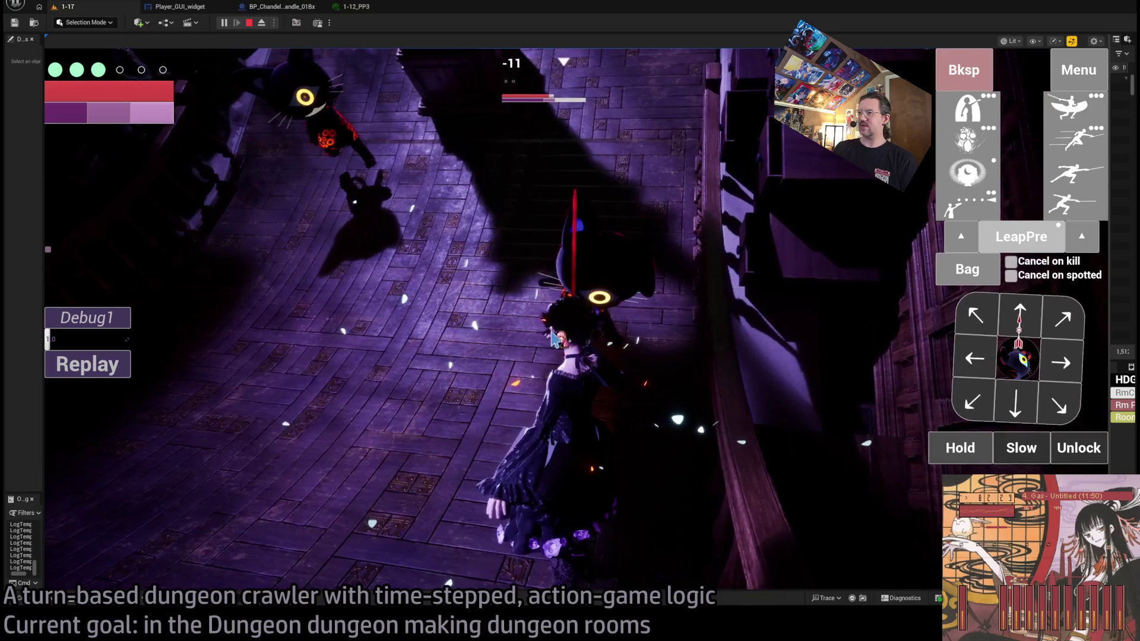
pyautogui.click(110, 371)
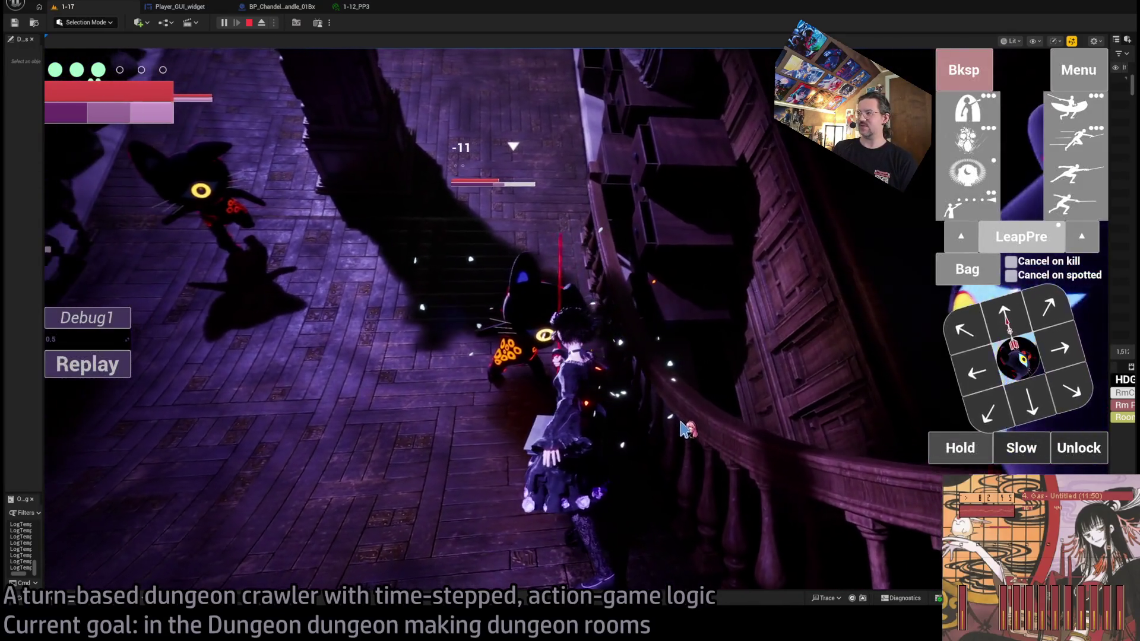
pyautogui.click(89, 365)
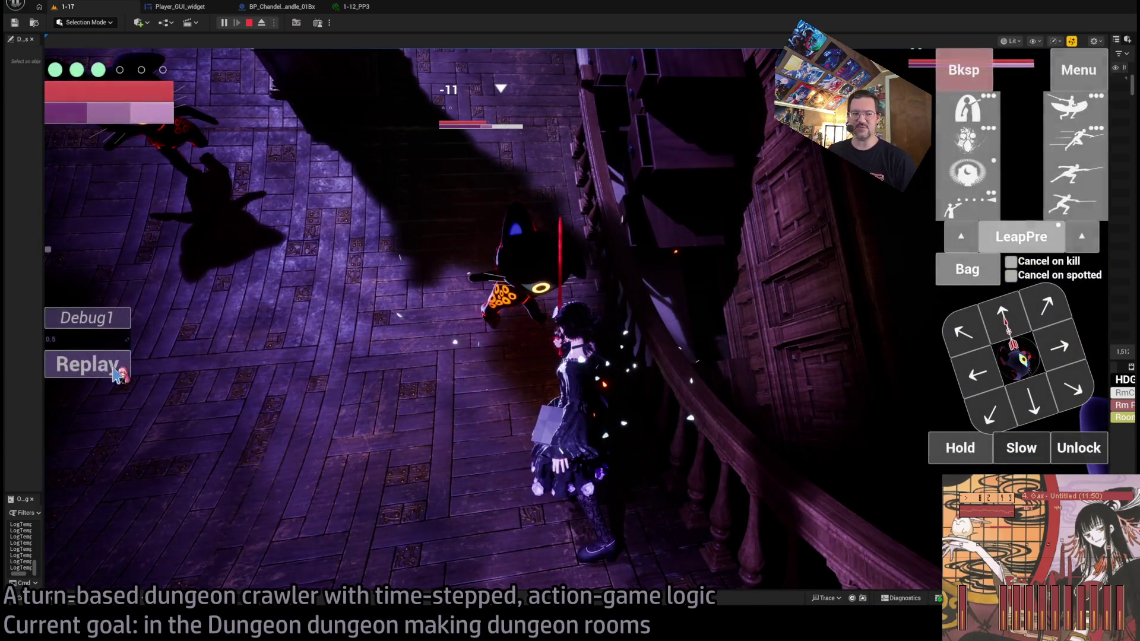
pyautogui.click(116, 369)
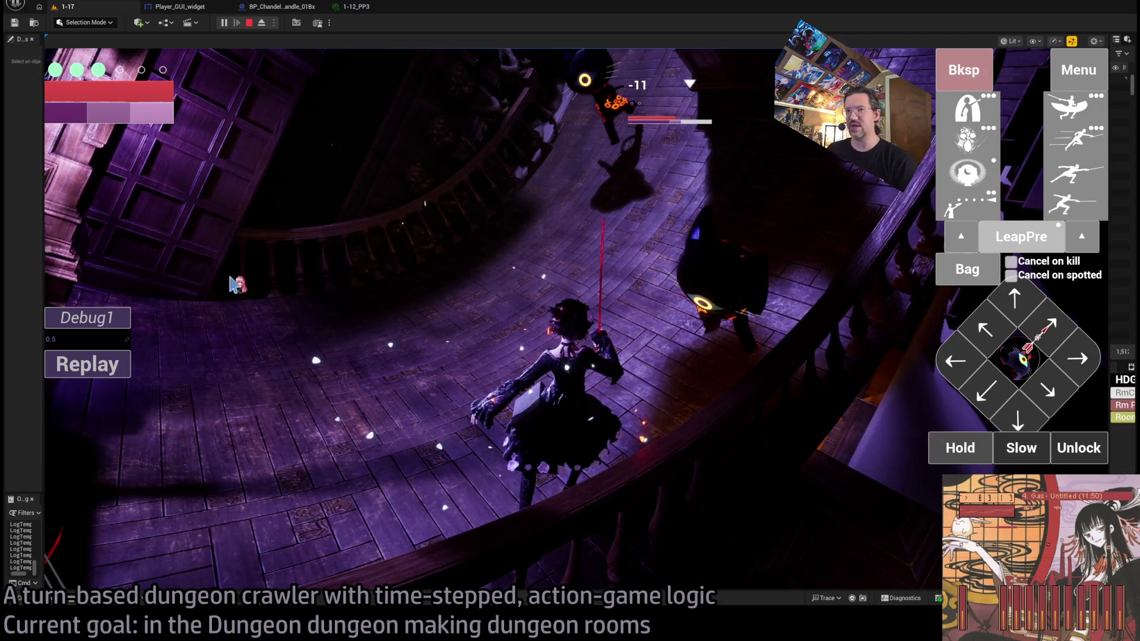
# Step: Set the Debug1 value to 1.0 and return to the game view
pyautogui.click(89, 336)
pyautogui.write('1.0')
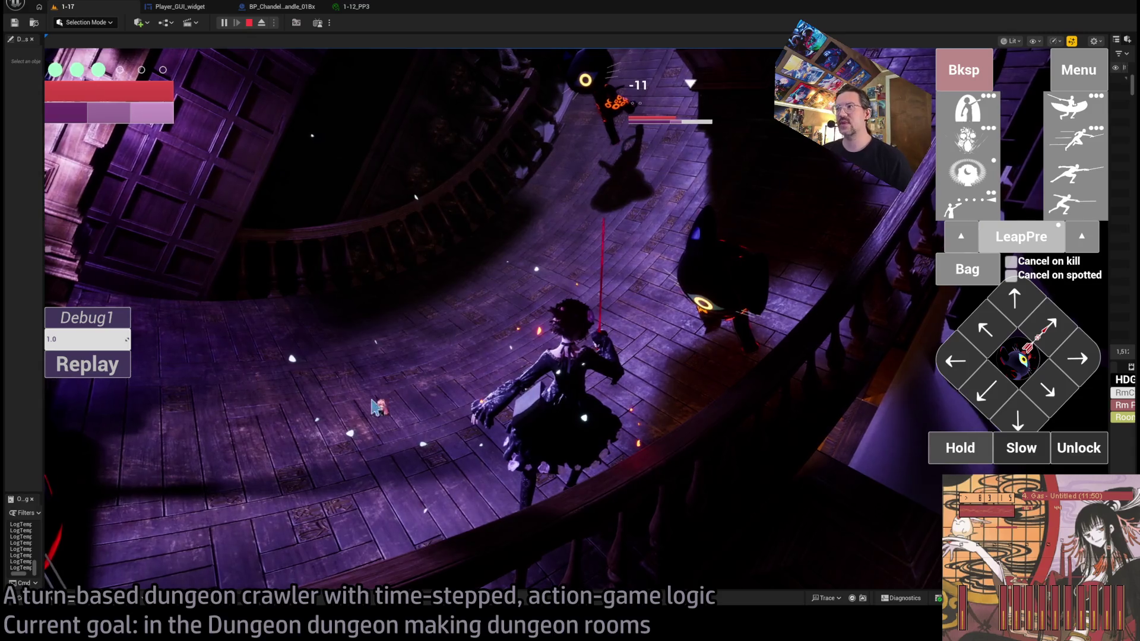
pyautogui.press('Return')
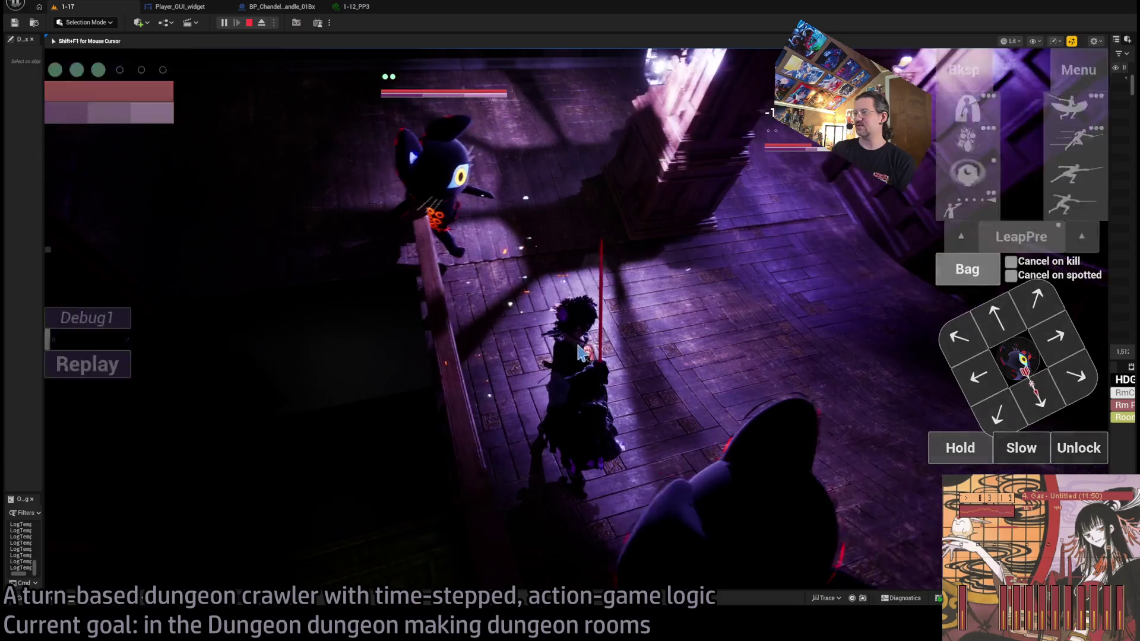
pyautogui.press('Return')
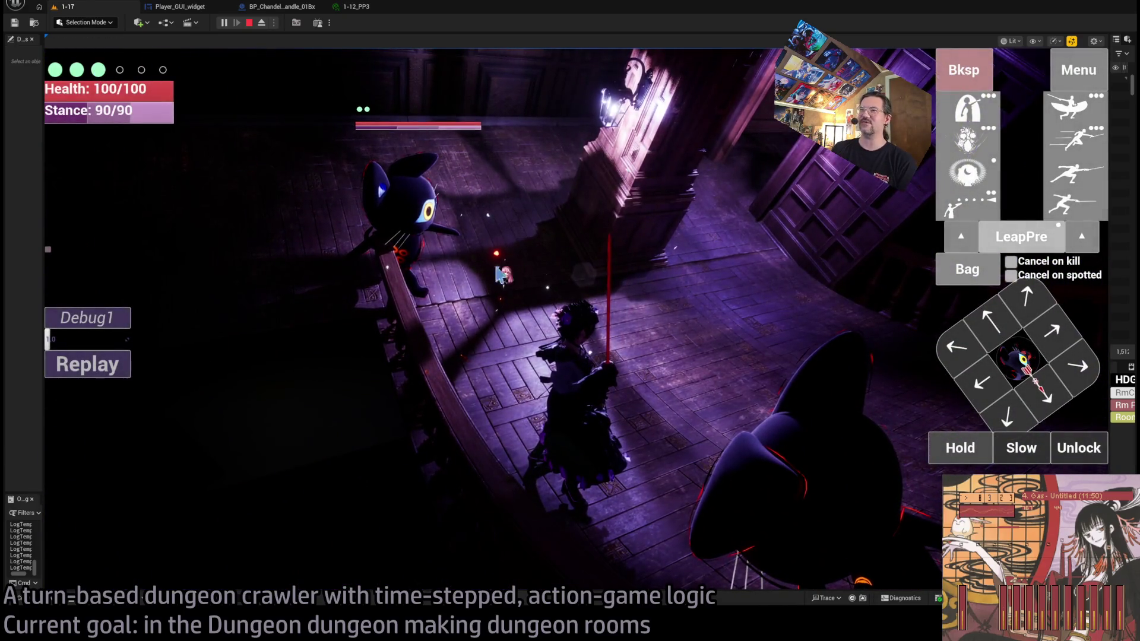
# Step: Play several turns against the cats, attacking the targeted cat and moving onto the landing
pyautogui.click(498, 274)
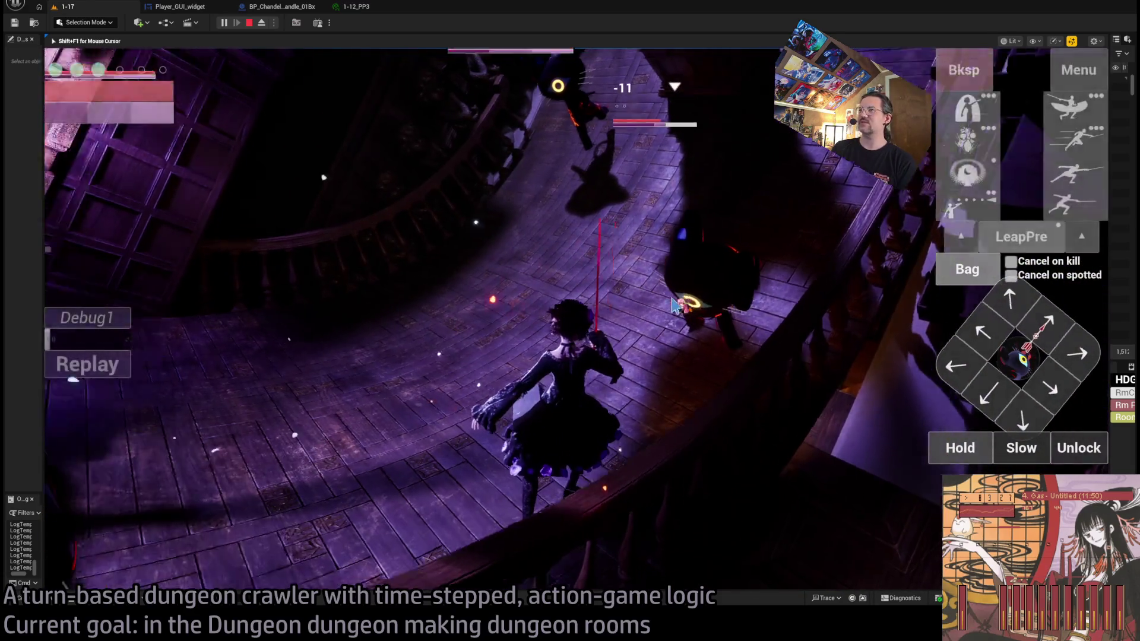
pyautogui.click(391, 202)
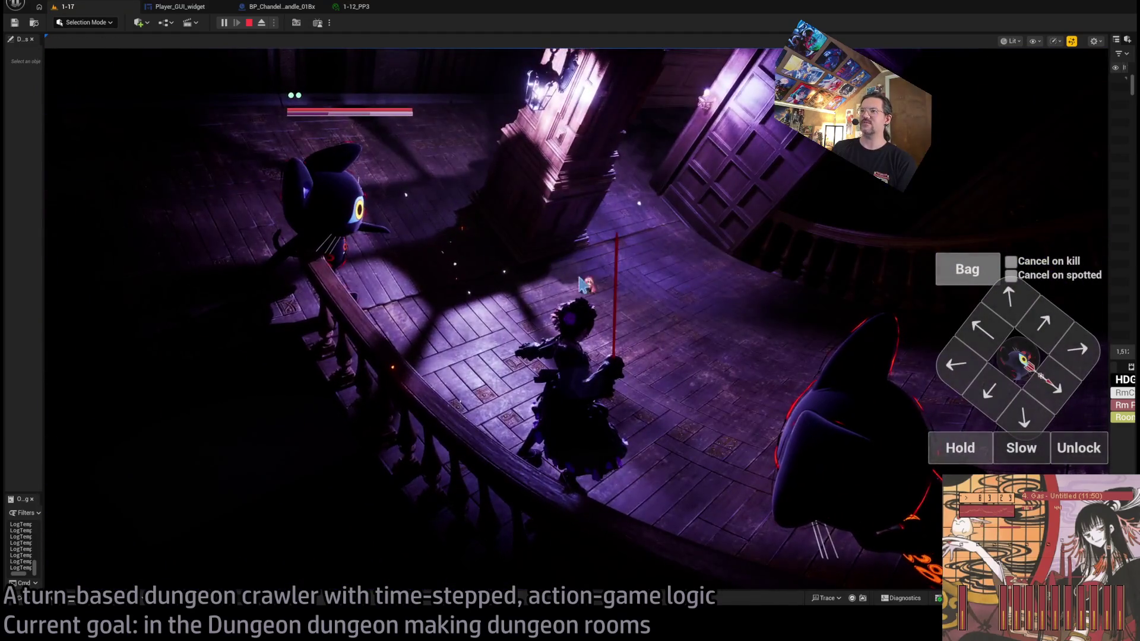
pyautogui.click(622, 294)
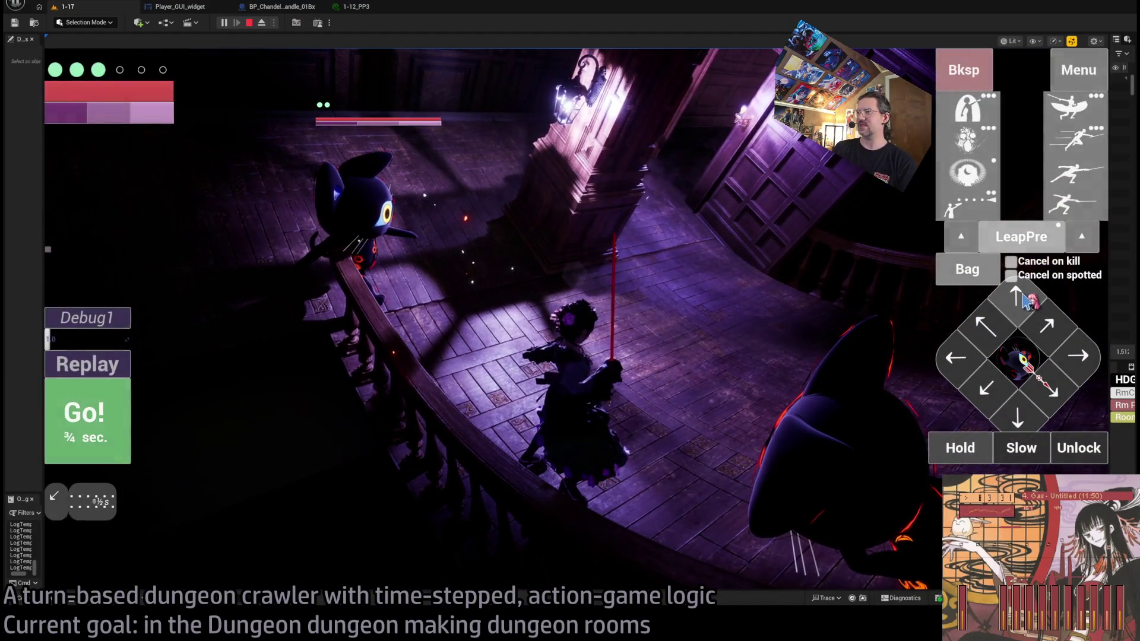
pyautogui.click(86, 428)
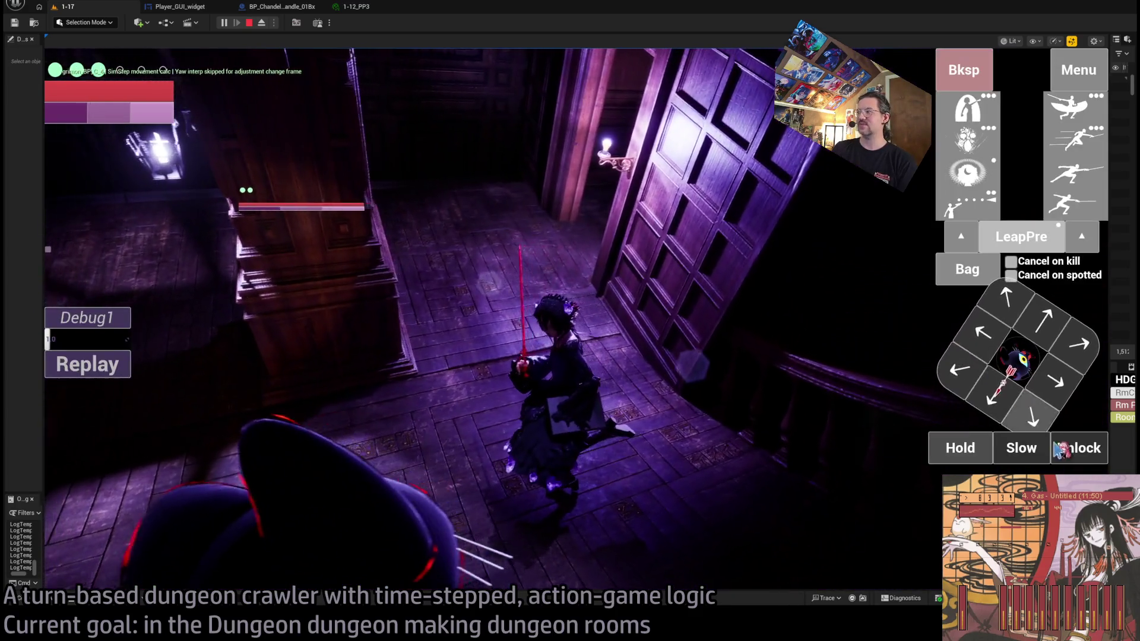
pyautogui.click(629, 384)
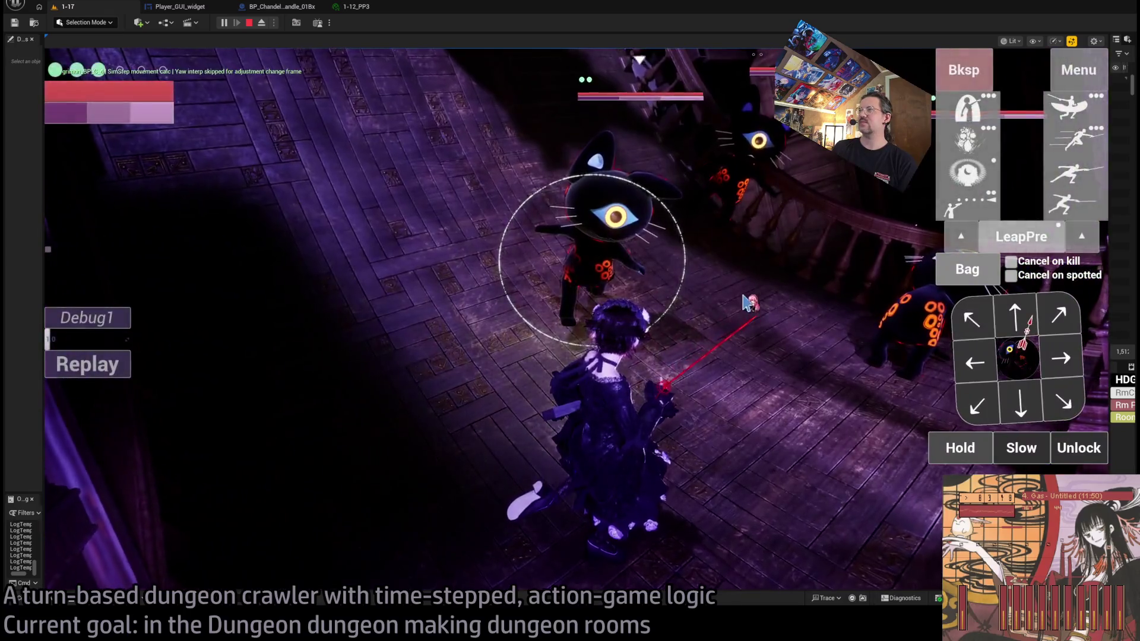
pyautogui.click(746, 304)
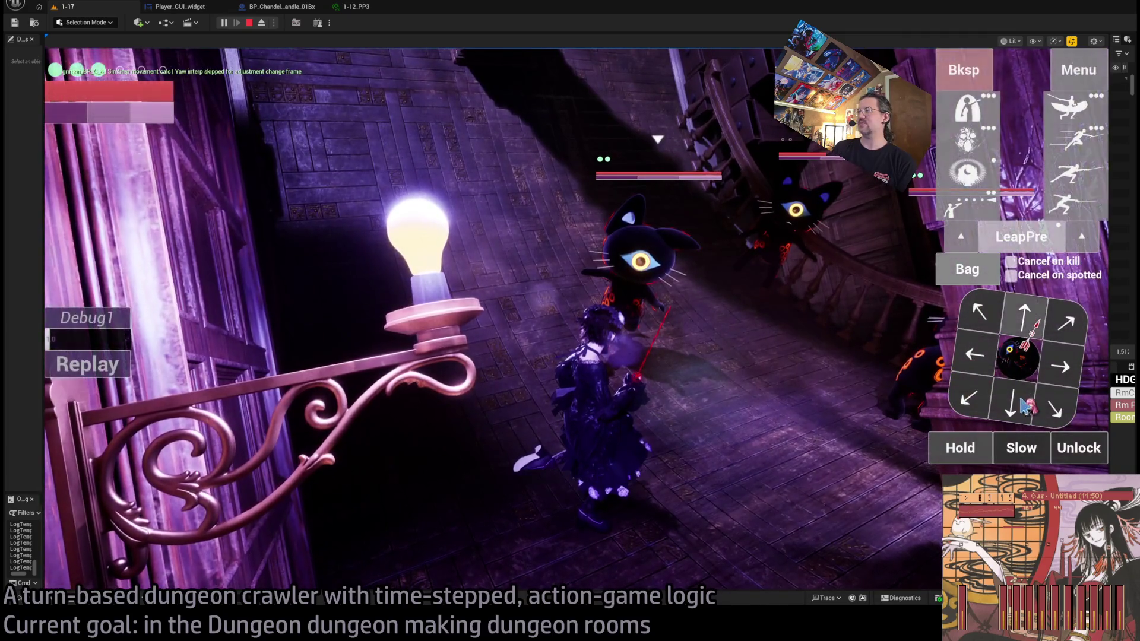
pyautogui.click(1026, 407)
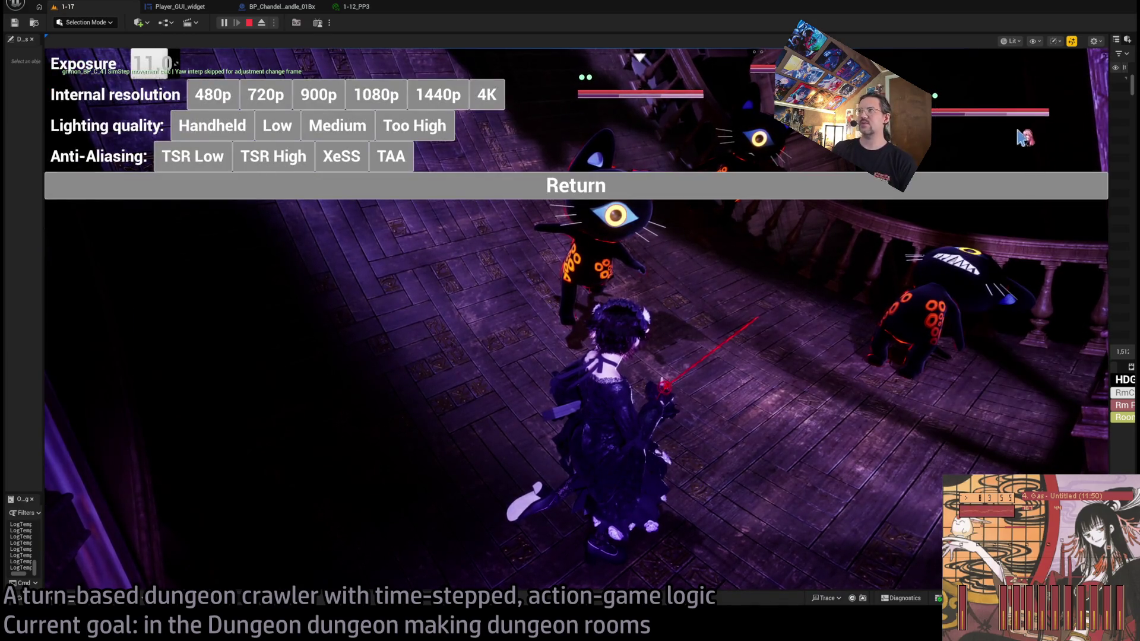
# Step: Queue a chain of attack moves against the cats on the stair landing
pyautogui.click(1076, 111)
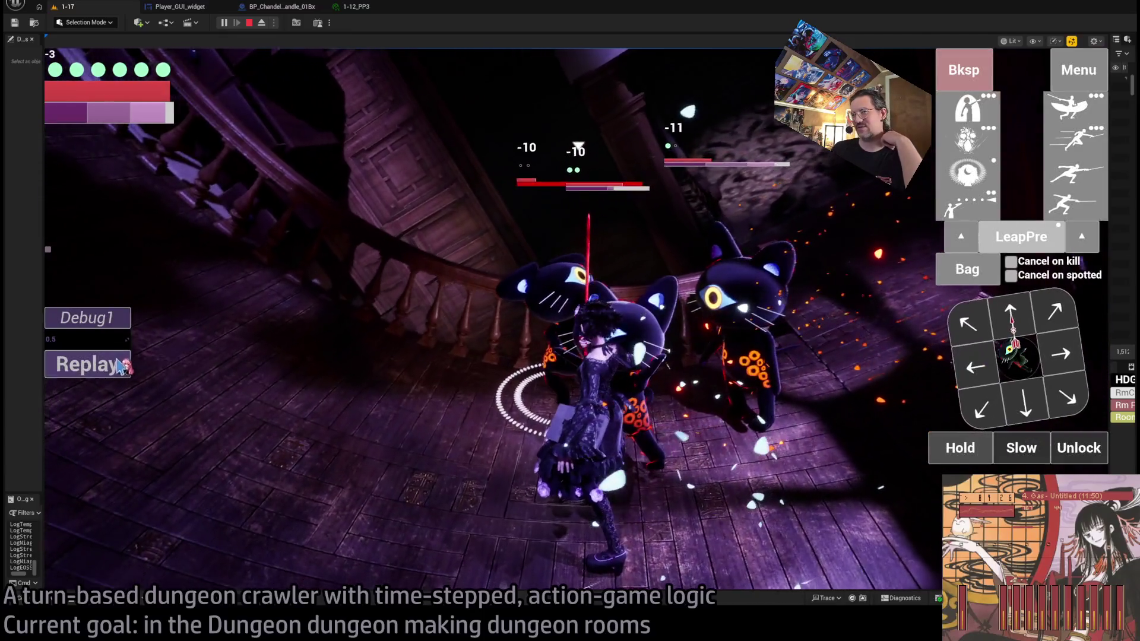
# Step: Restart the encounter, play a turn facing the cat group, and replay the recorded fight
pyautogui.click(89, 365)
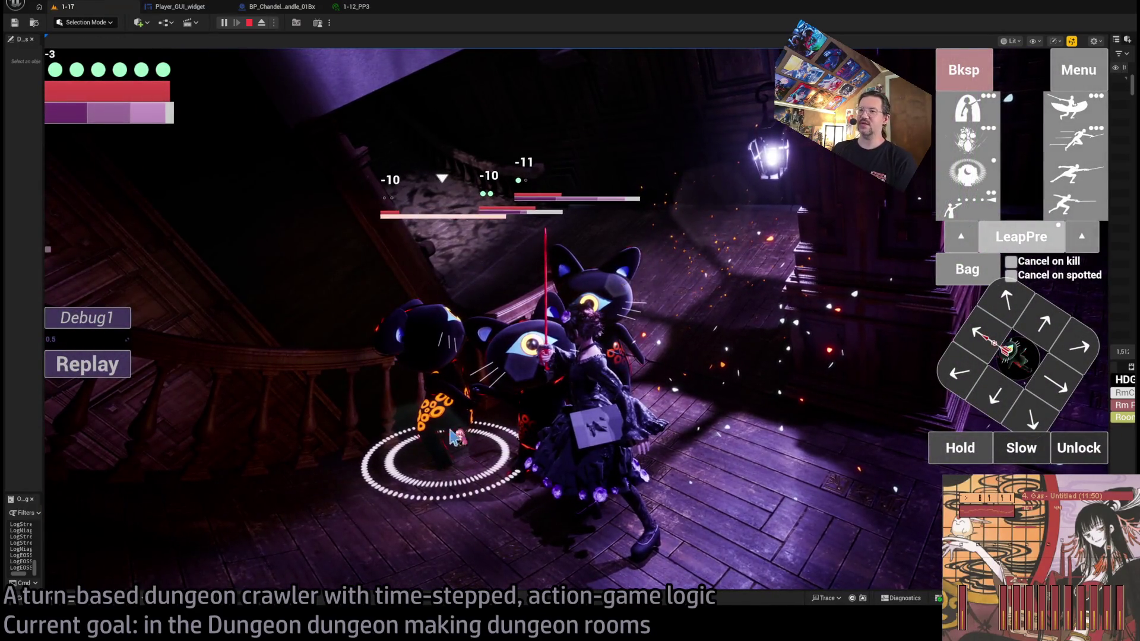
pyautogui.moveTo(122, 121)
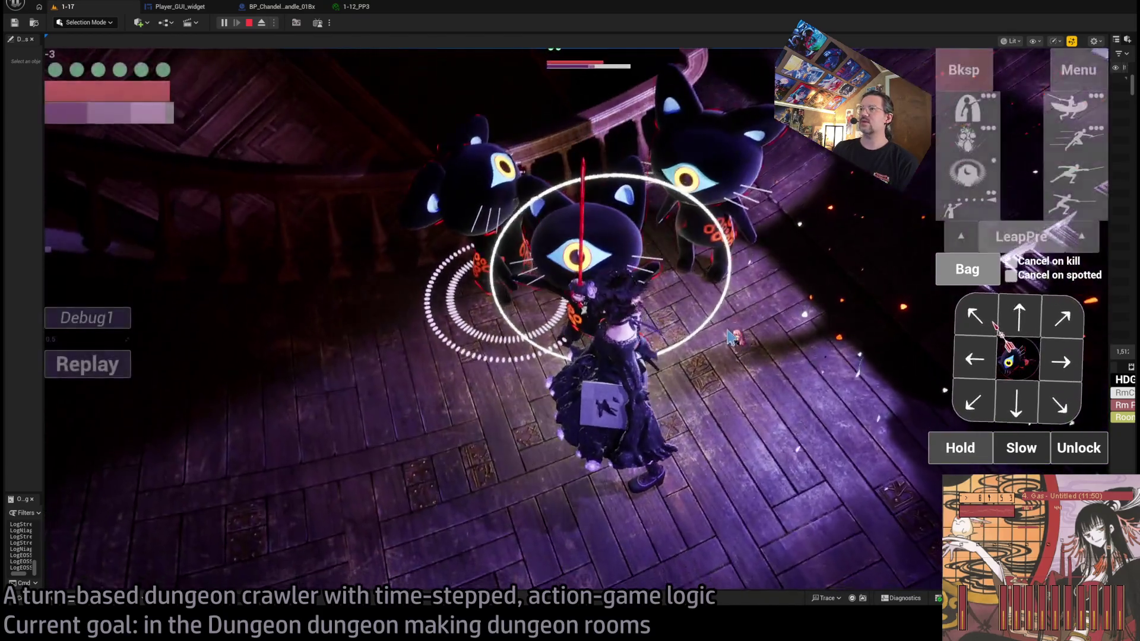
pyautogui.click(723, 271)
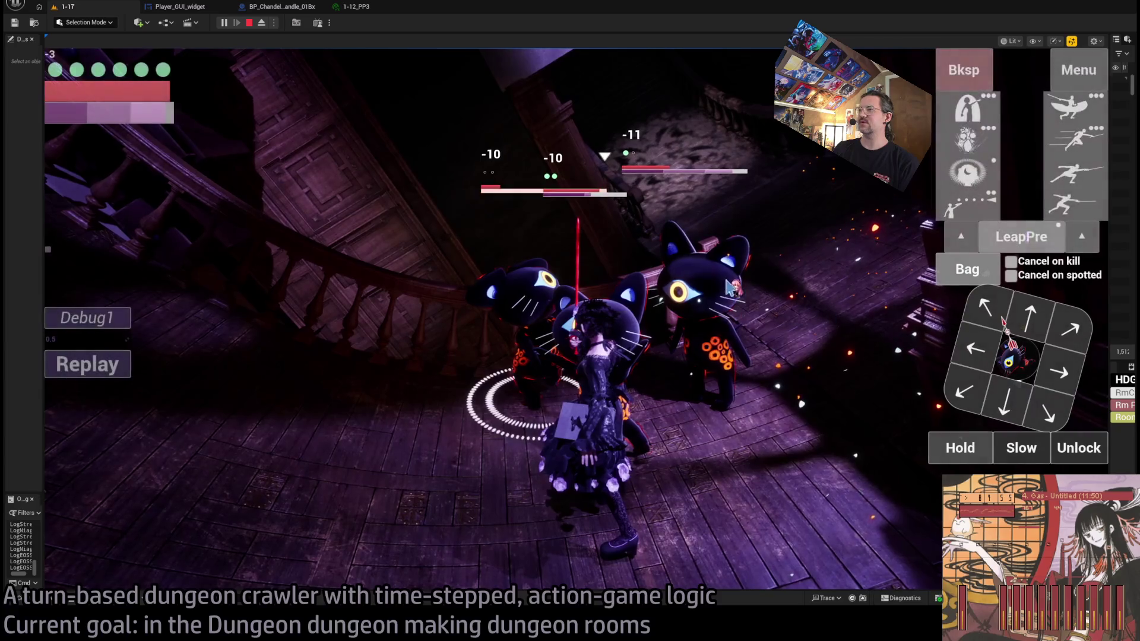
pyautogui.click(122, 378)
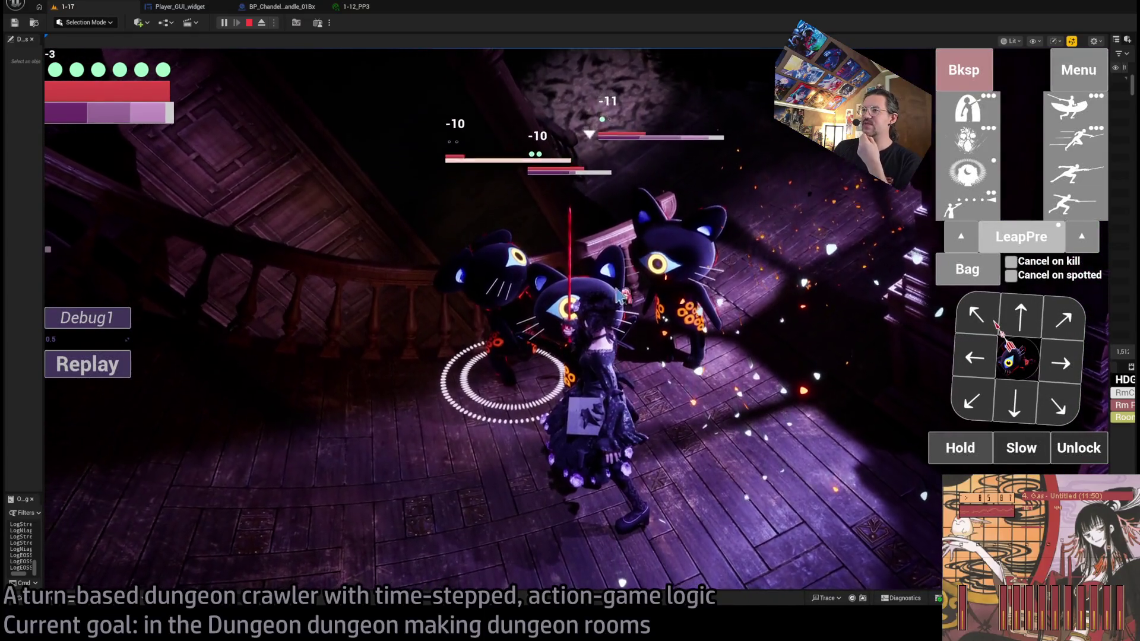
# Step: Attack the cats, then queue two fencer lunge attacks and execute them
pyautogui.click(1033, 364)
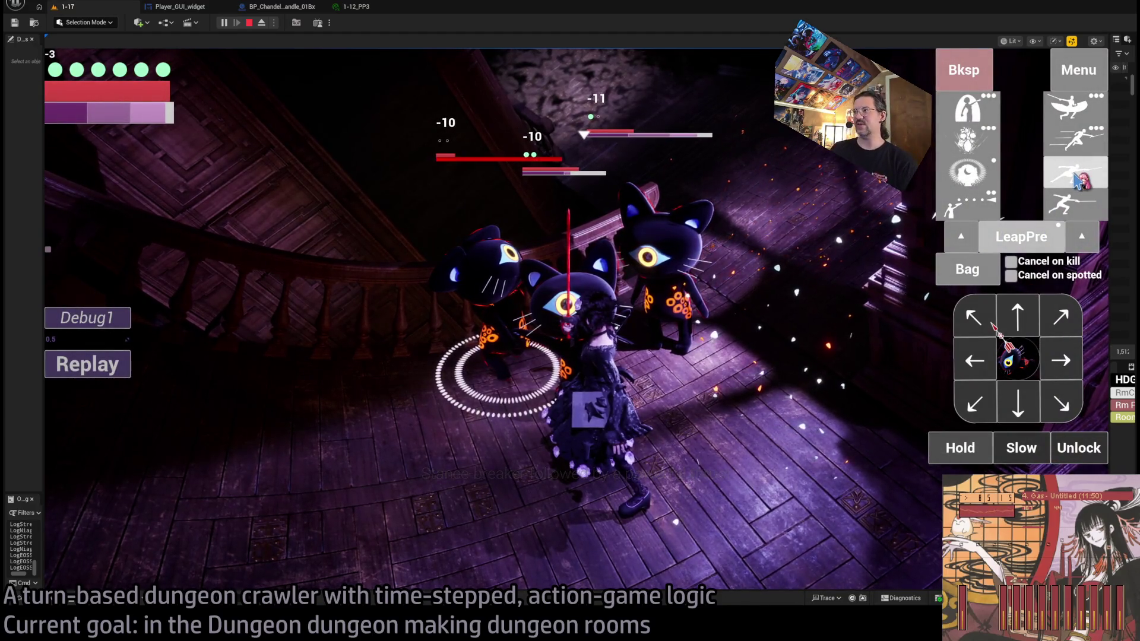
pyautogui.click(1078, 179)
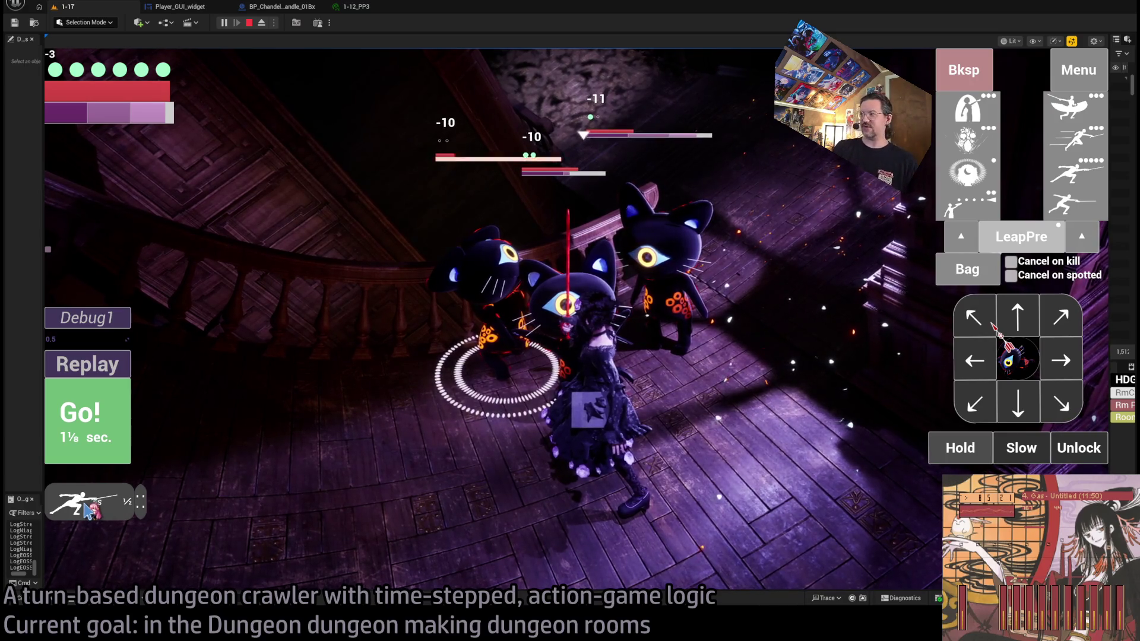
pyautogui.click(1036, 321)
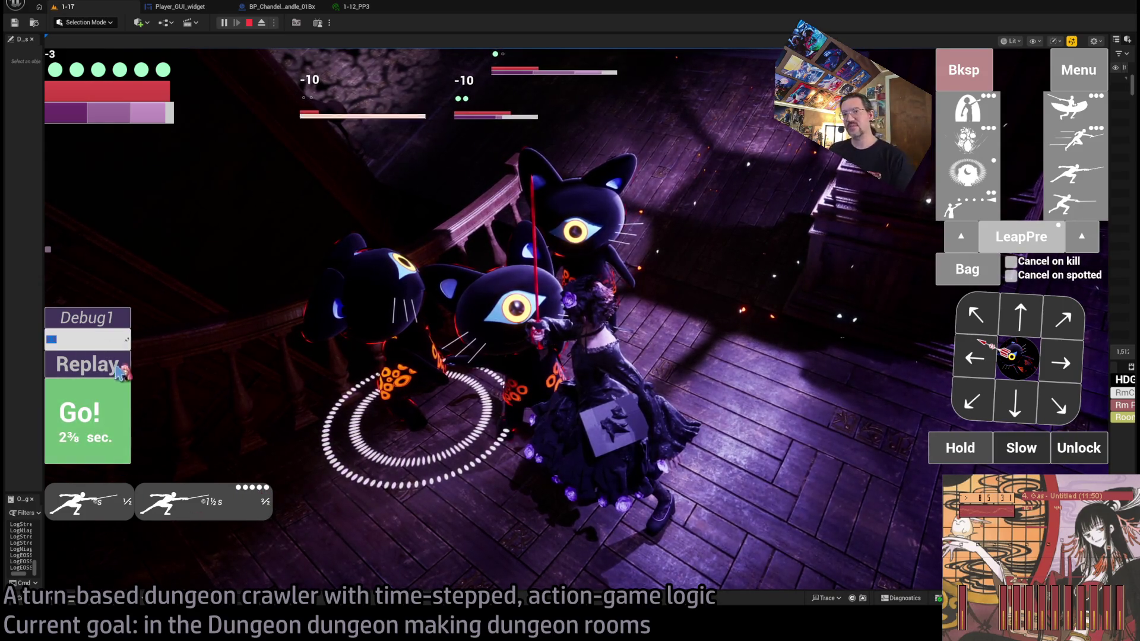
pyautogui.click(113, 392)
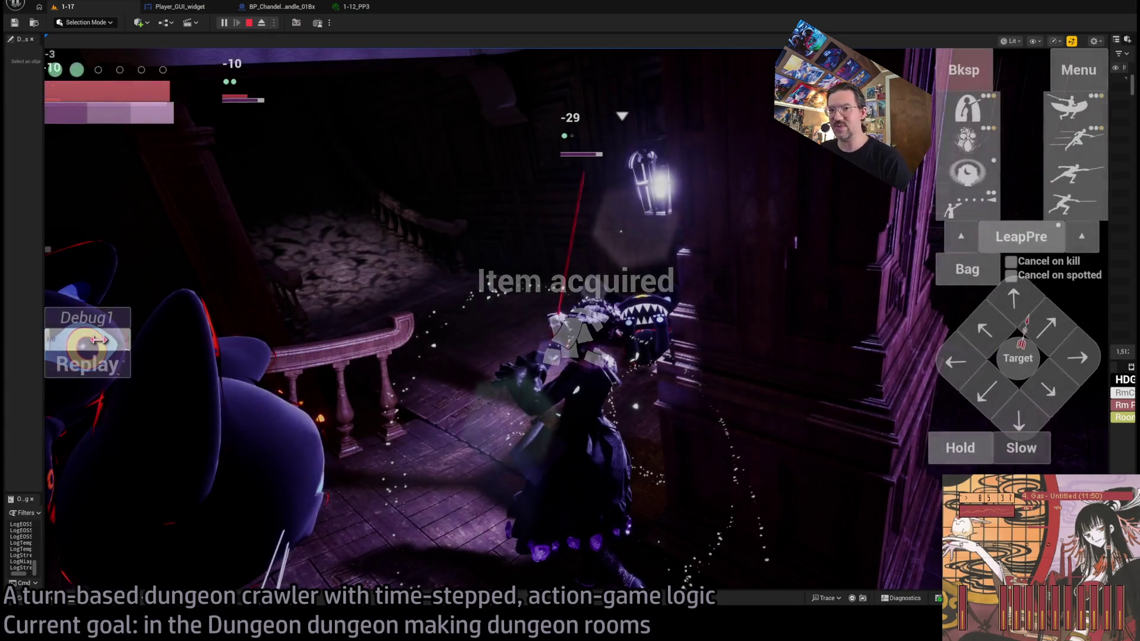
# Step: Replay the last fight with Debug1 set to 1.0 and resume combat
pyautogui.click(106, 373)
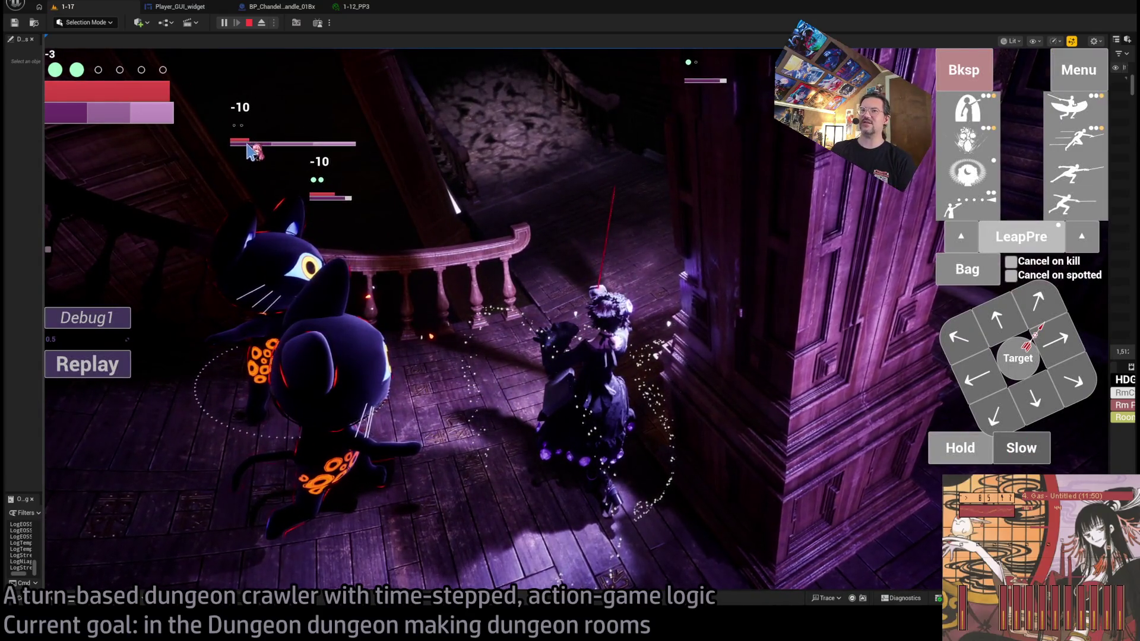
pyautogui.click(120, 343)
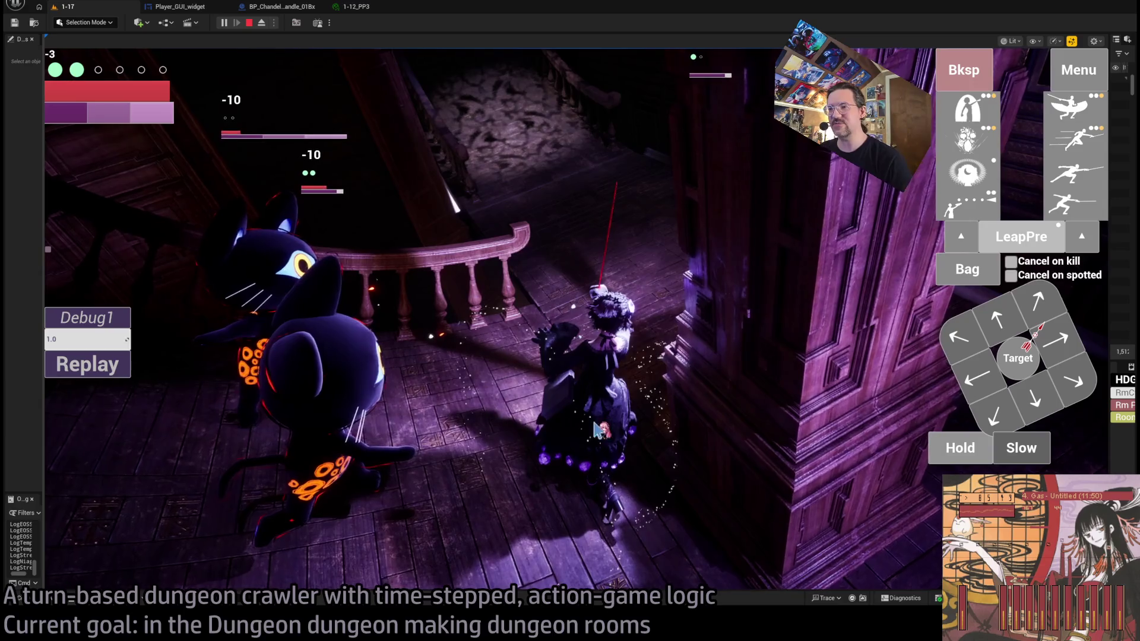
pyautogui.click(598, 429)
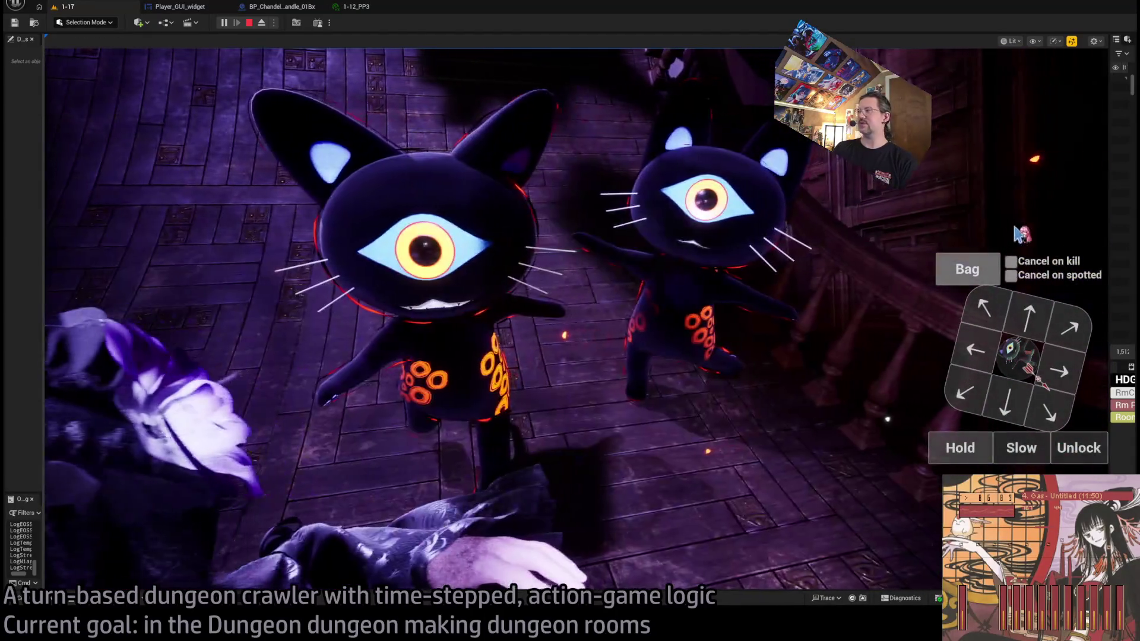
# Step: Queue lunge attacks, execute the sequence with Go!, and replay it
pyautogui.click(1072, 208)
pyautogui.click(1072, 207)
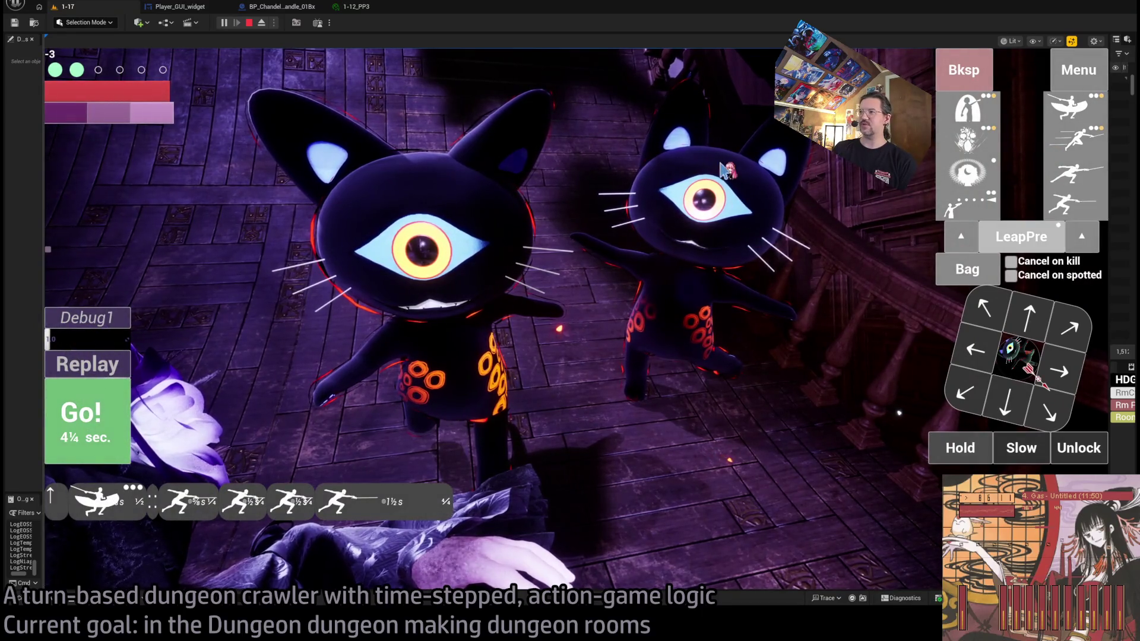
pyautogui.click(128, 420)
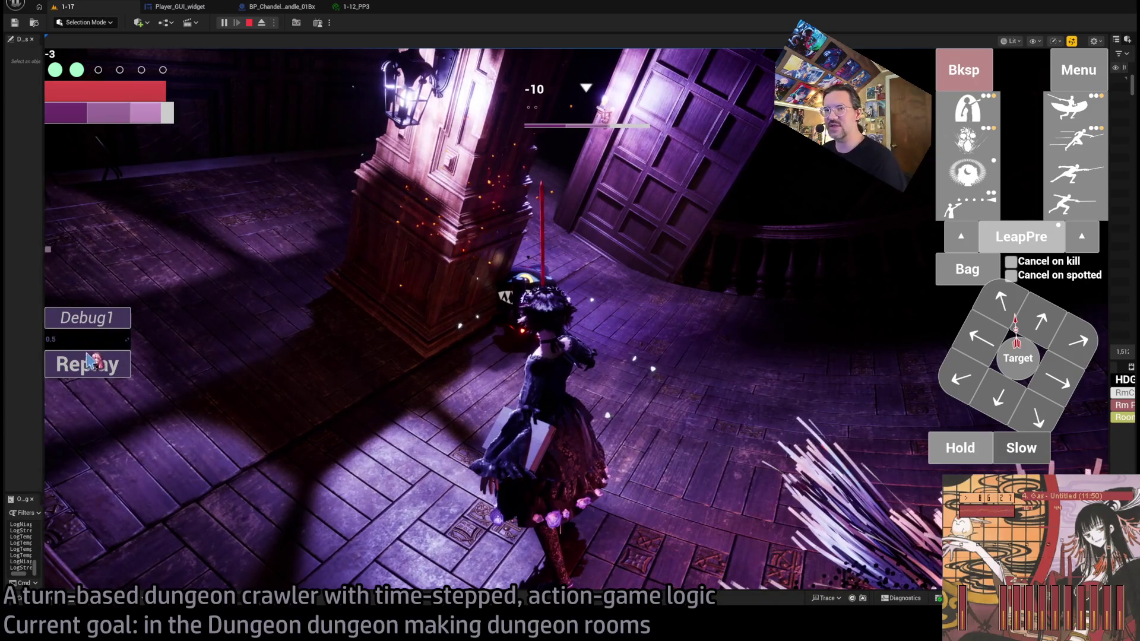
pyautogui.click(101, 364)
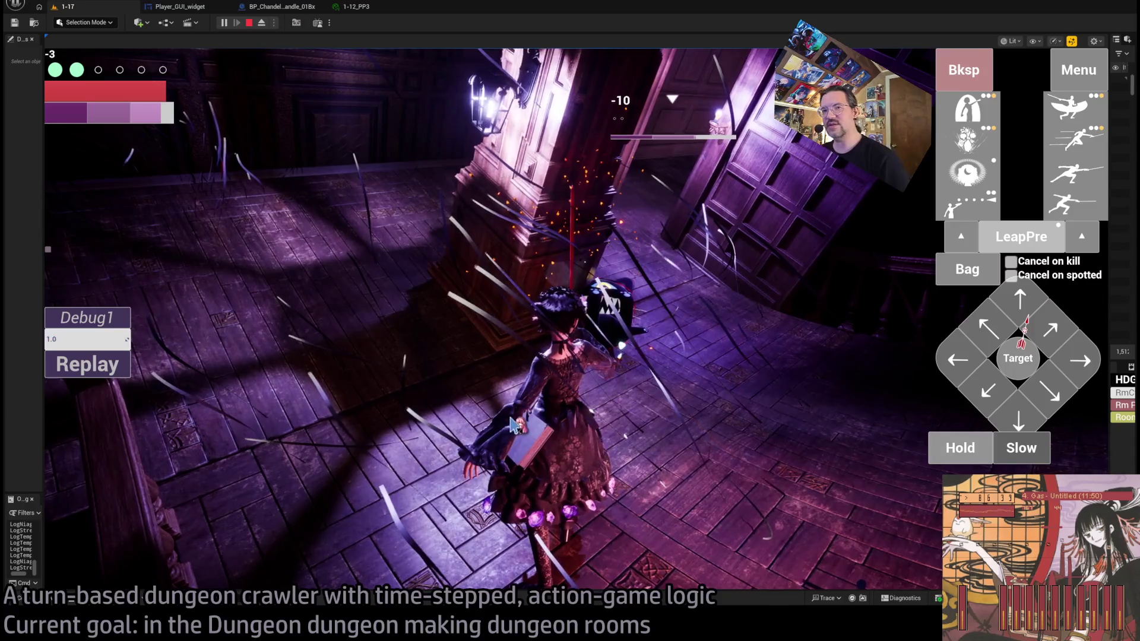
# Step: Hold position for two turns, then stop the playtest with Esc
pyautogui.click(512, 425)
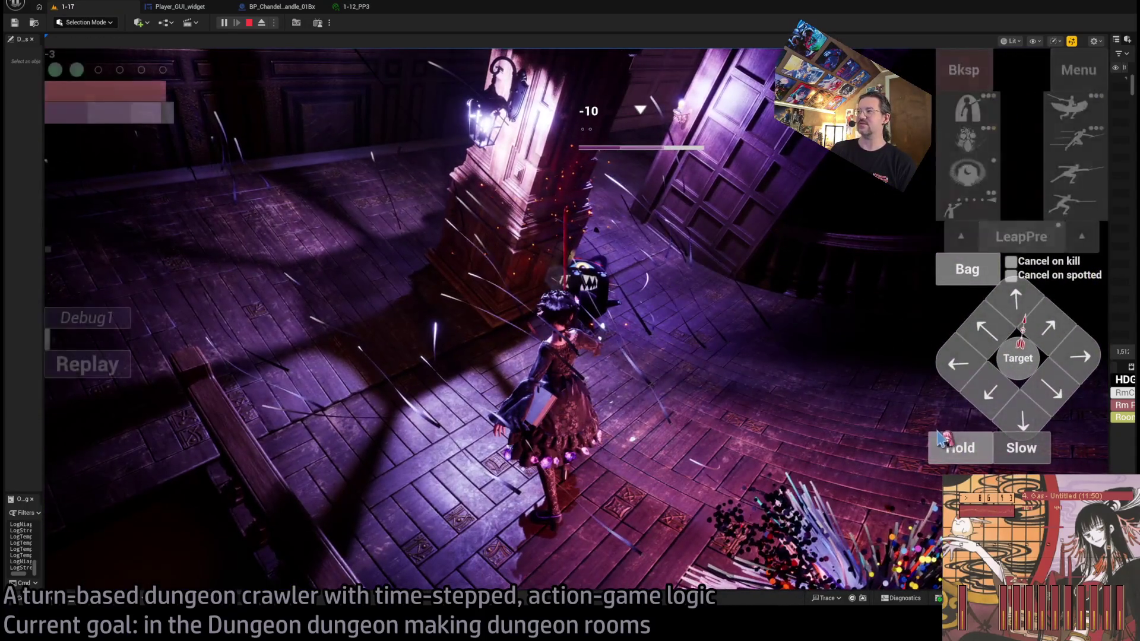
pyautogui.click(944, 445)
pyautogui.click(113, 425)
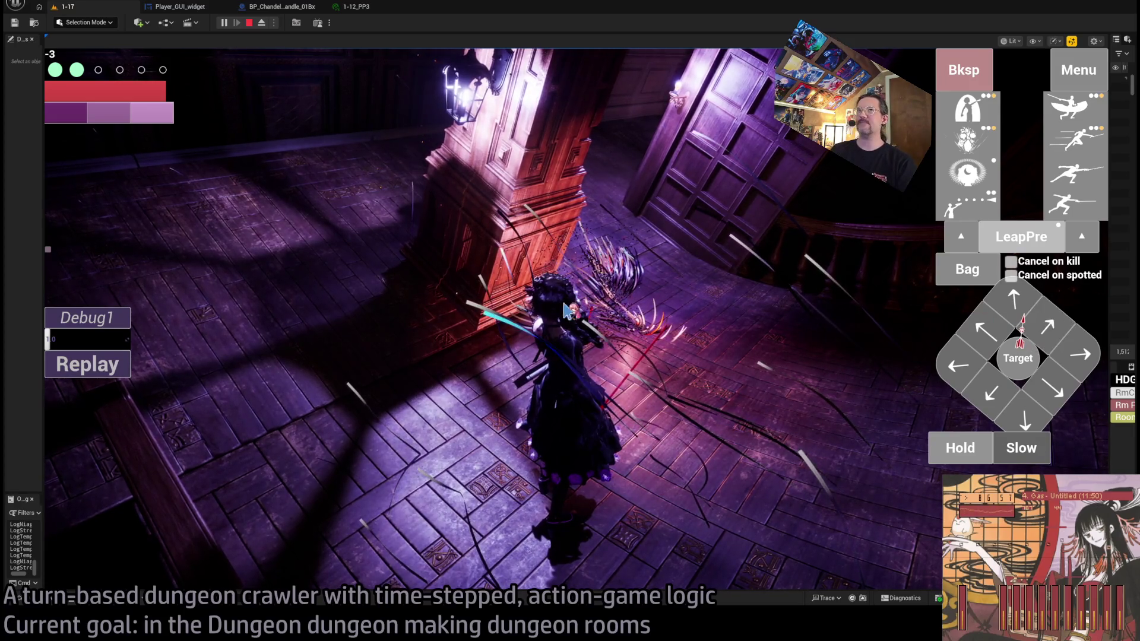
pyautogui.press('Escape')
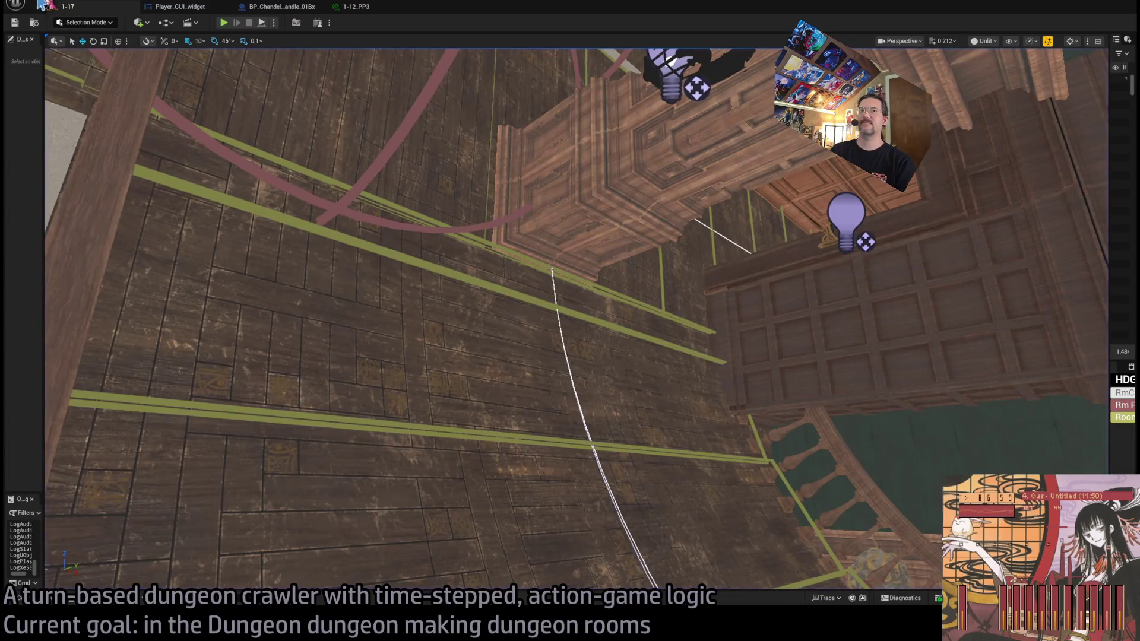
# Step: Fly up to the large candle chandelier and across from the staircase to the lamp-lit wall
pyautogui.moveTo(232, 90); pyautogui.dragTo(232, 89)
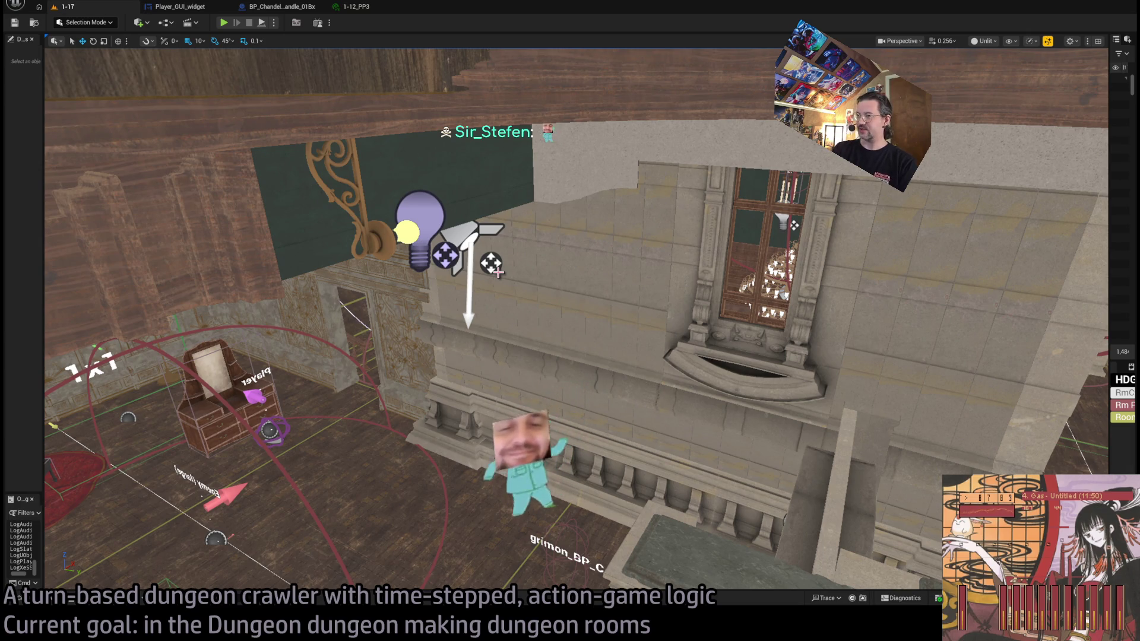
pyautogui.moveTo(231, 90); pyautogui.dragTo(232, 89)
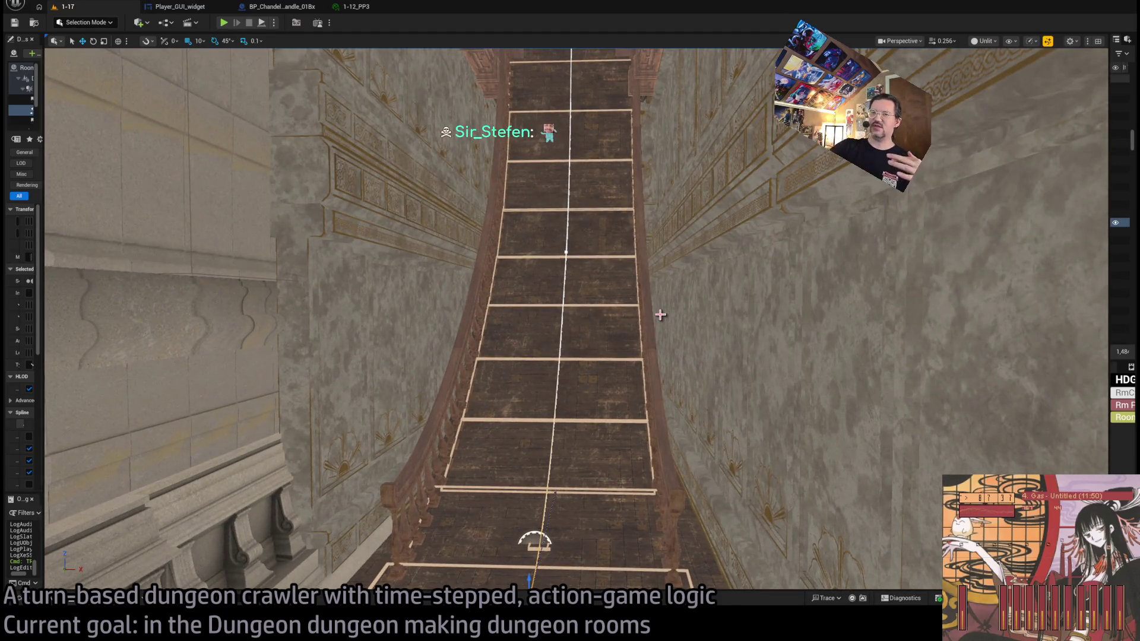
pyautogui.moveTo(661, 315)
pyautogui.mouseDown()
pyautogui.moveTo(582, 273)
pyautogui.moveTo(653, 273)
pyautogui.moveTo(582, 267)
pyautogui.moveTo(598, 289)
pyautogui.mouseUp()
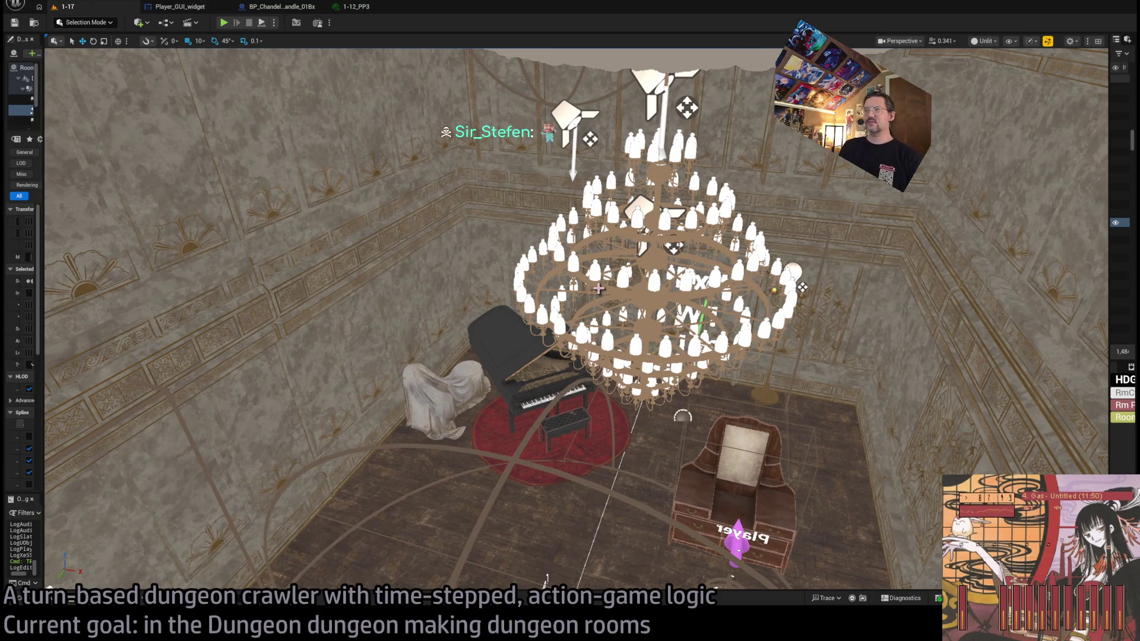
# Step: Select the chandelier, widen the Details and Outliner panels, and fly down to the piano
pyautogui.click(664, 327)
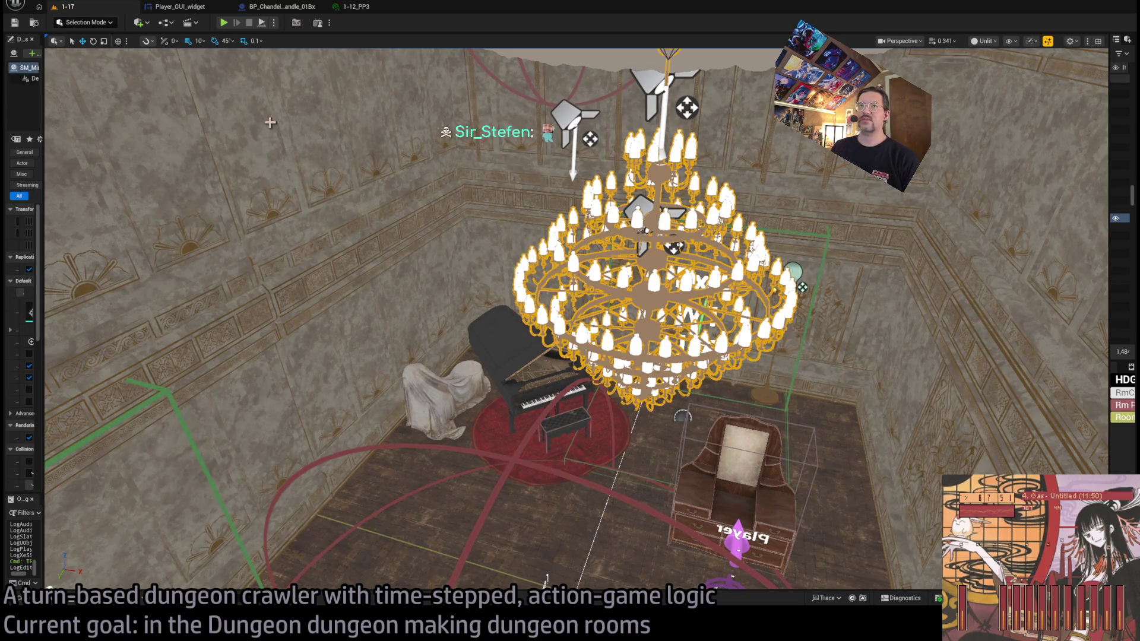
pyautogui.moveTo(43, 64)
pyautogui.mouseDown()
pyautogui.moveTo(168, 64)
pyautogui.moveTo(140, 64)
pyautogui.mouseUp()
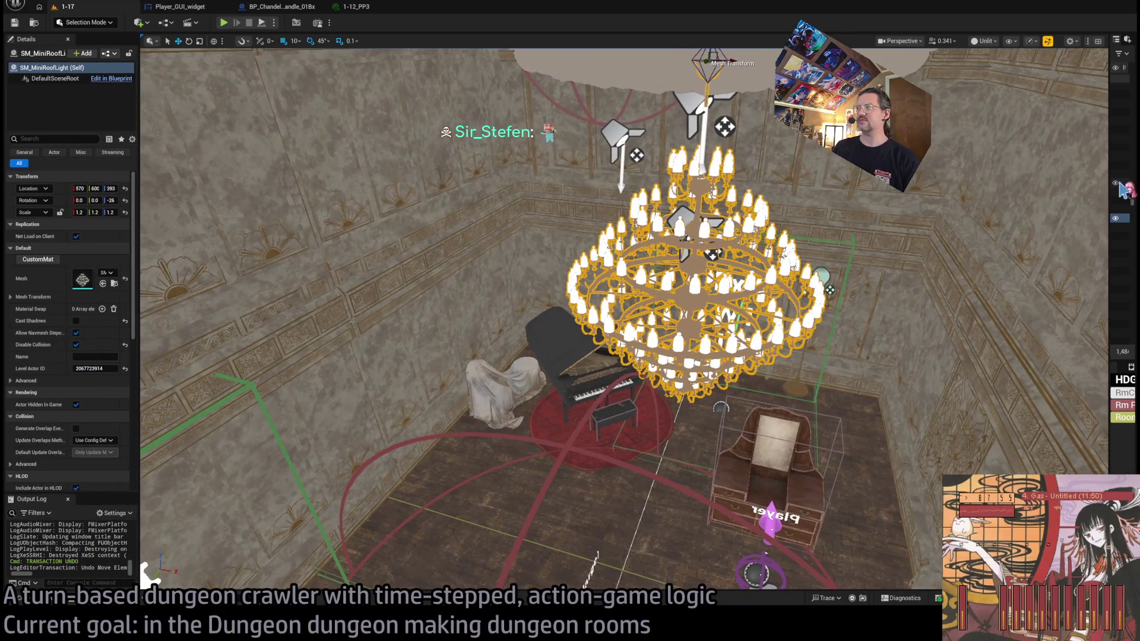
pyautogui.moveTo(1110, 174)
pyautogui.mouseDown()
pyautogui.moveTo(970, 191)
pyautogui.moveTo(998, 224)
pyautogui.moveTo(980, 217)
pyautogui.mouseUp()
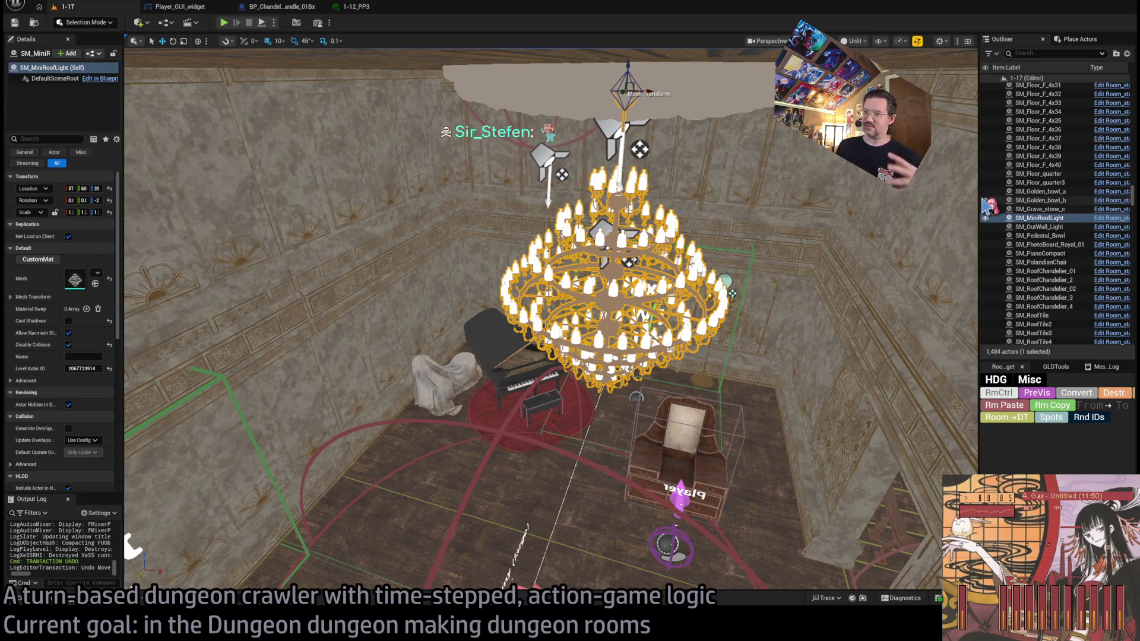
pyautogui.moveTo(629, 372)
pyautogui.mouseDown()
pyautogui.moveTo(635, 326)
pyautogui.moveTo(607, 380)
pyautogui.mouseUp()
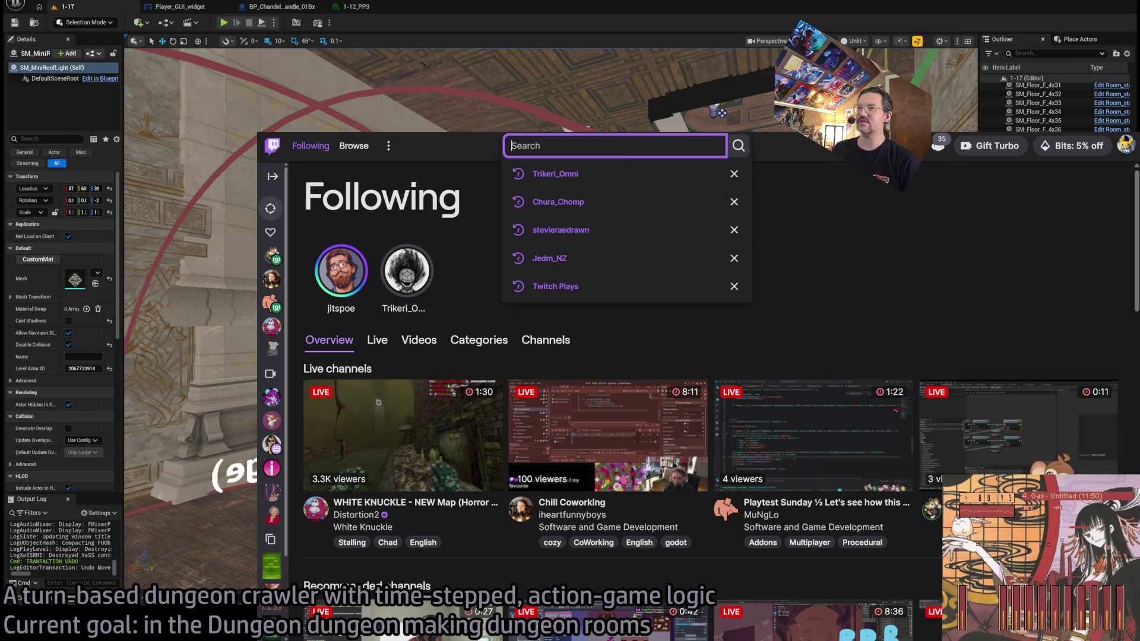
# Step: Play a streamer's latest Twitch broadcast, skip ahead, then look up at the hall's ceiling
pyautogui.write('sir_Stefen')
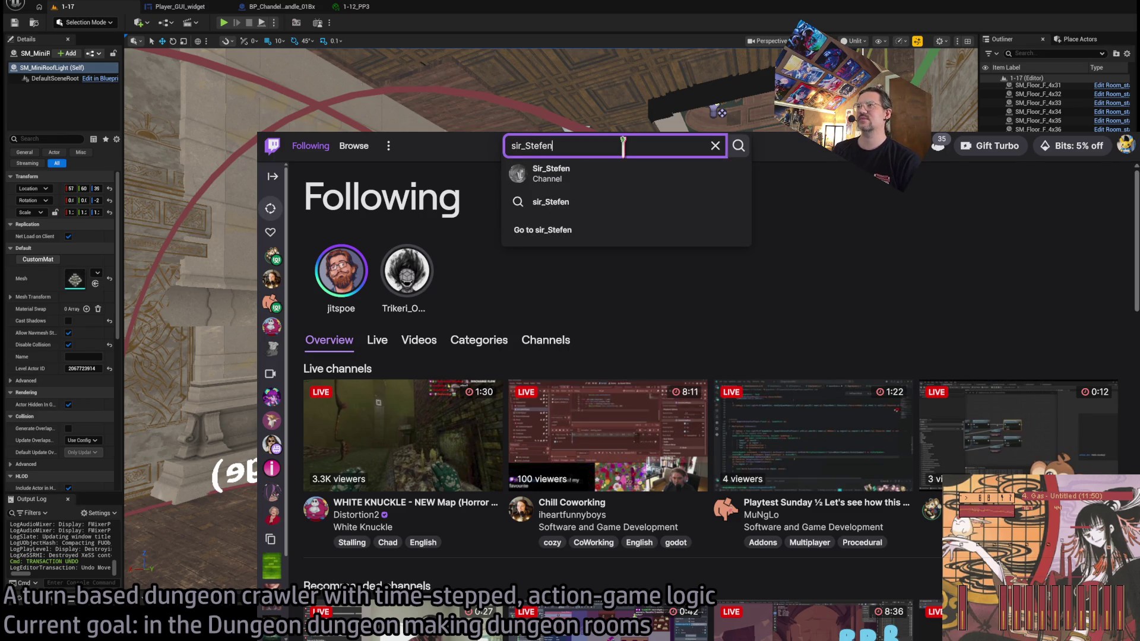
pyautogui.click(586, 179)
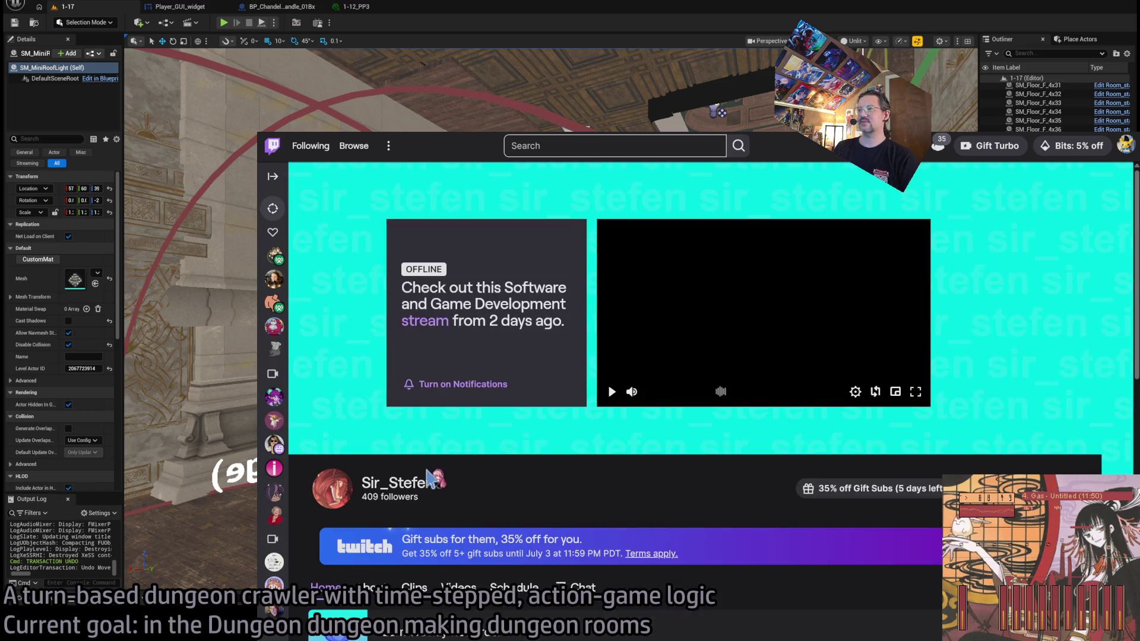
pyautogui.click(423, 340)
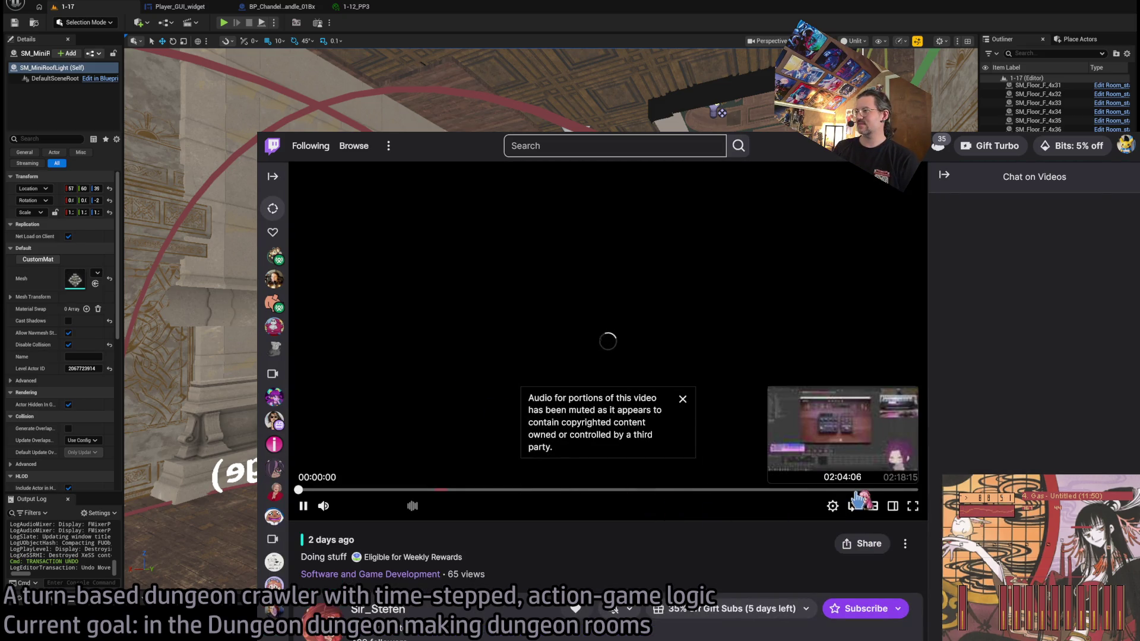
pyautogui.click(771, 490)
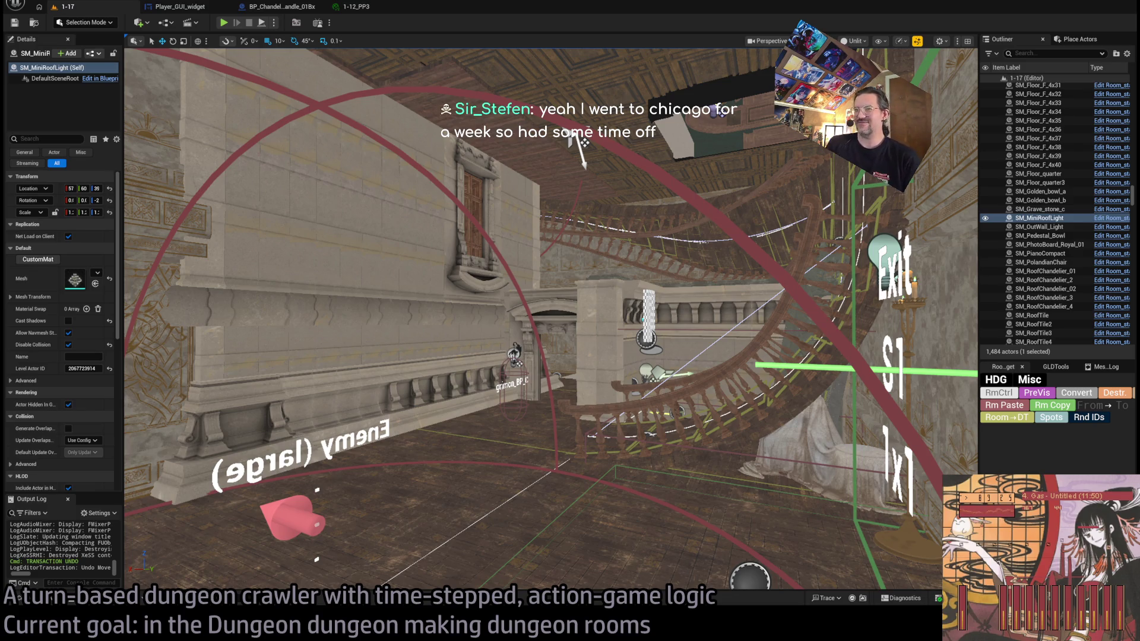
pyautogui.moveTo(573, 133)
pyautogui.mouseDown()
pyautogui.moveTo(415, 142)
pyautogui.moveTo(384, 202)
pyautogui.moveTo(416, 214)
pyautogui.mouseUp()
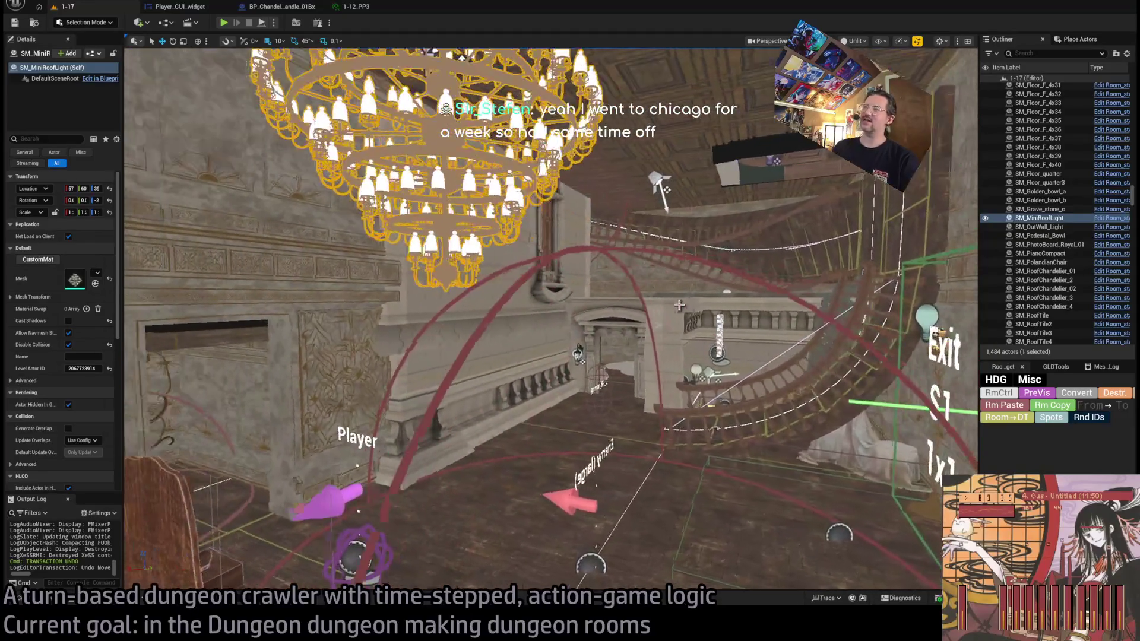
pyautogui.click(633, 168)
pyautogui.click(644, 180)
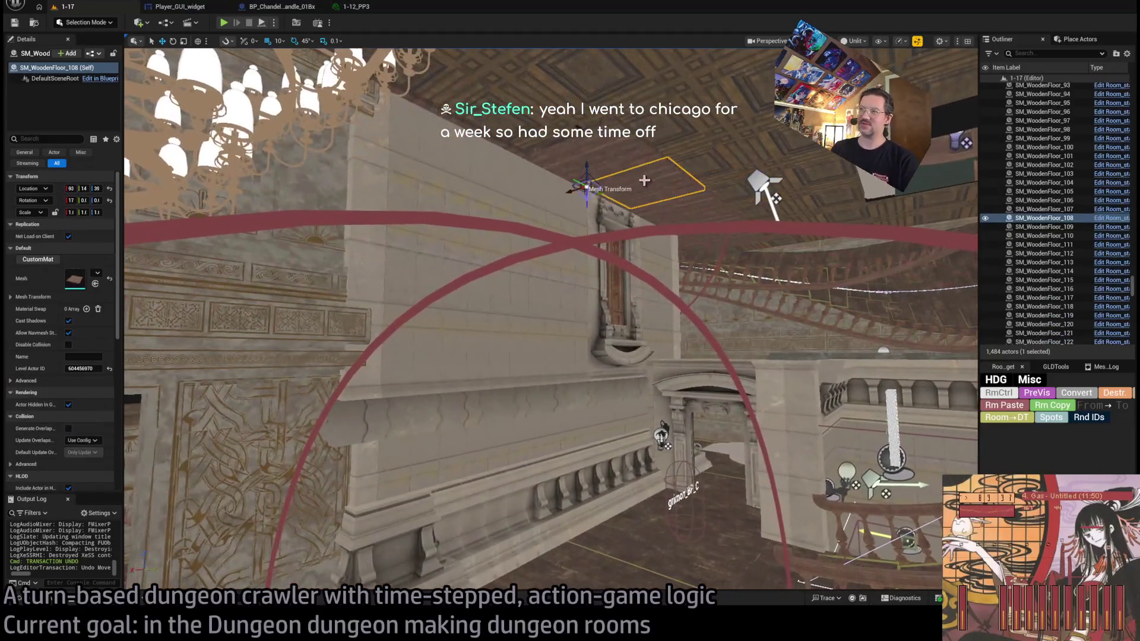
pyautogui.click(683, 221)
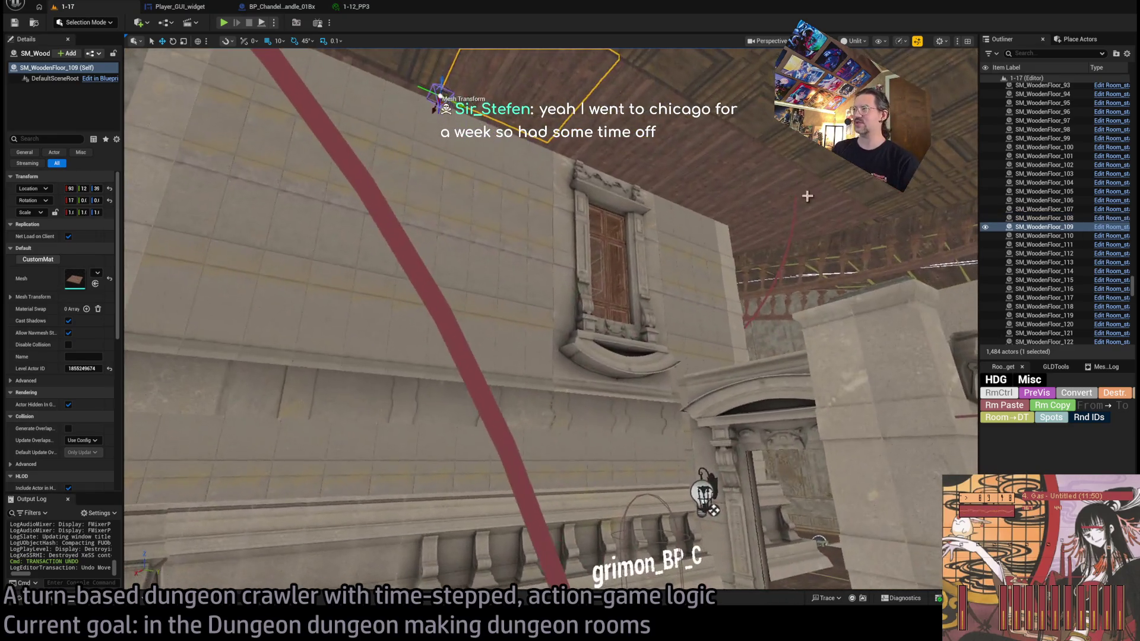
pyautogui.keyDown('ctrl'); pyautogui.click(770, 200); pyautogui.keyUp('ctrl')
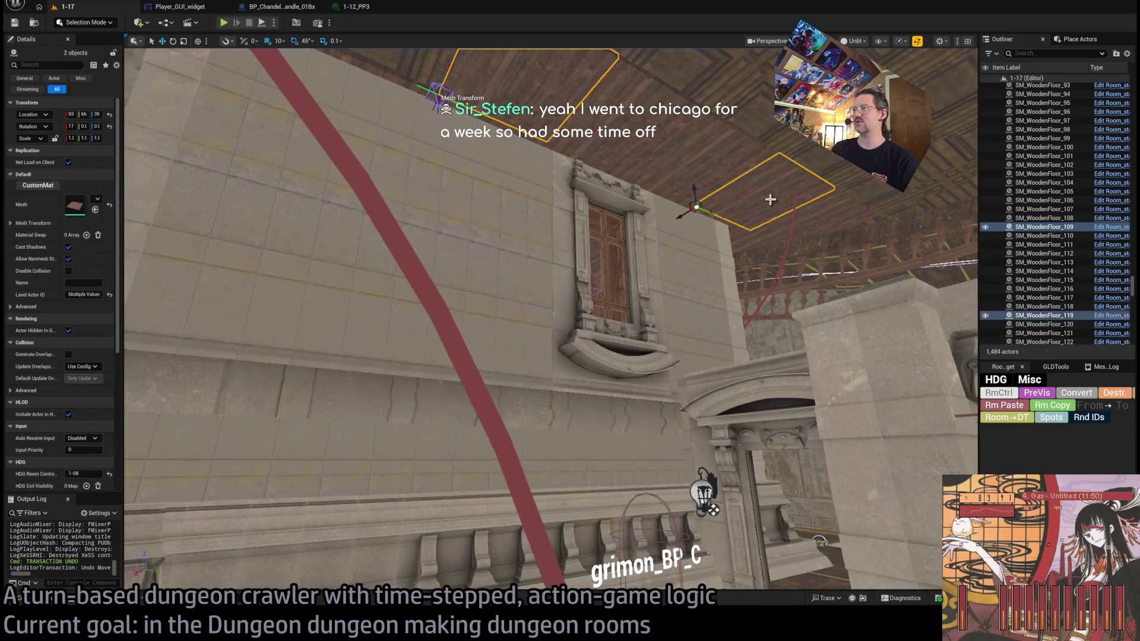
pyautogui.keyDown('ctrl'); pyautogui.click(665, 155); pyautogui.keyUp('ctrl')
pyautogui.keyDown('ctrl'); pyautogui.click(657, 160); pyautogui.keyUp('ctrl')
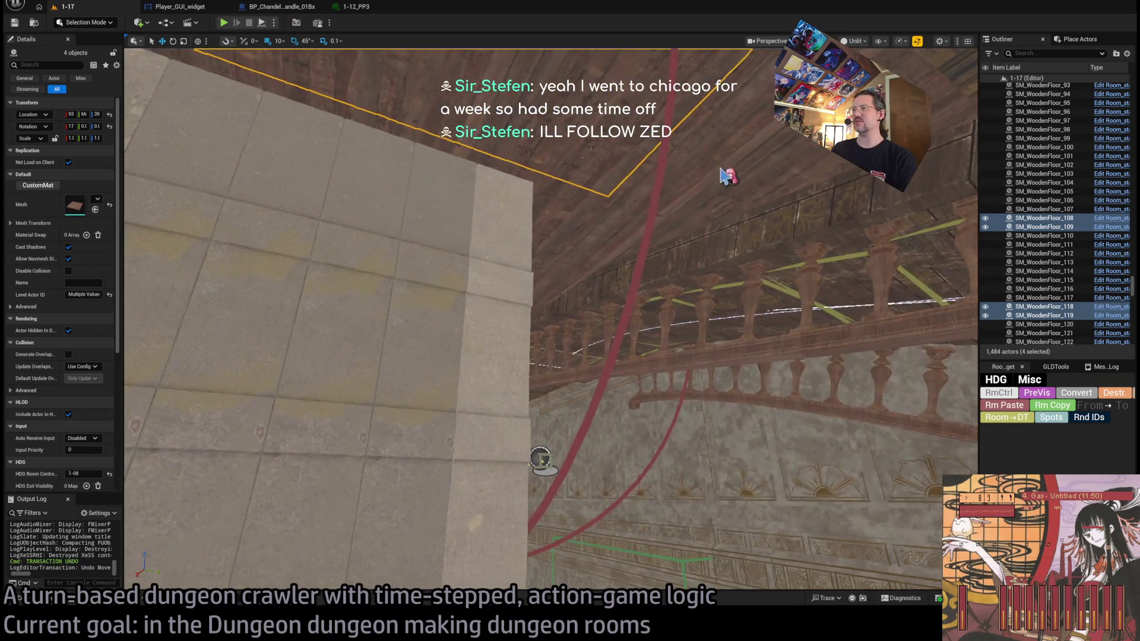
pyautogui.keyDown('ctrl'); pyautogui.click(517, 275); pyautogui.keyUp('ctrl')
pyautogui.keyDown('ctrl'); pyautogui.click(480, 162); pyautogui.keyUp('ctrl')
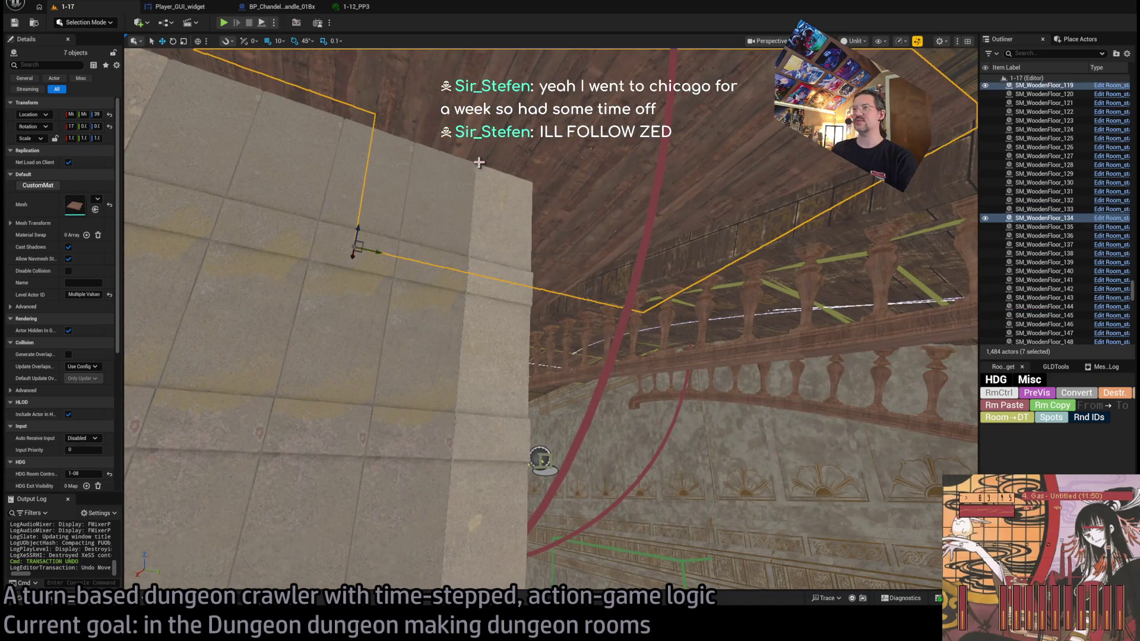
pyautogui.keyDown('ctrl'); pyautogui.click(254, 234); pyautogui.keyUp('ctrl')
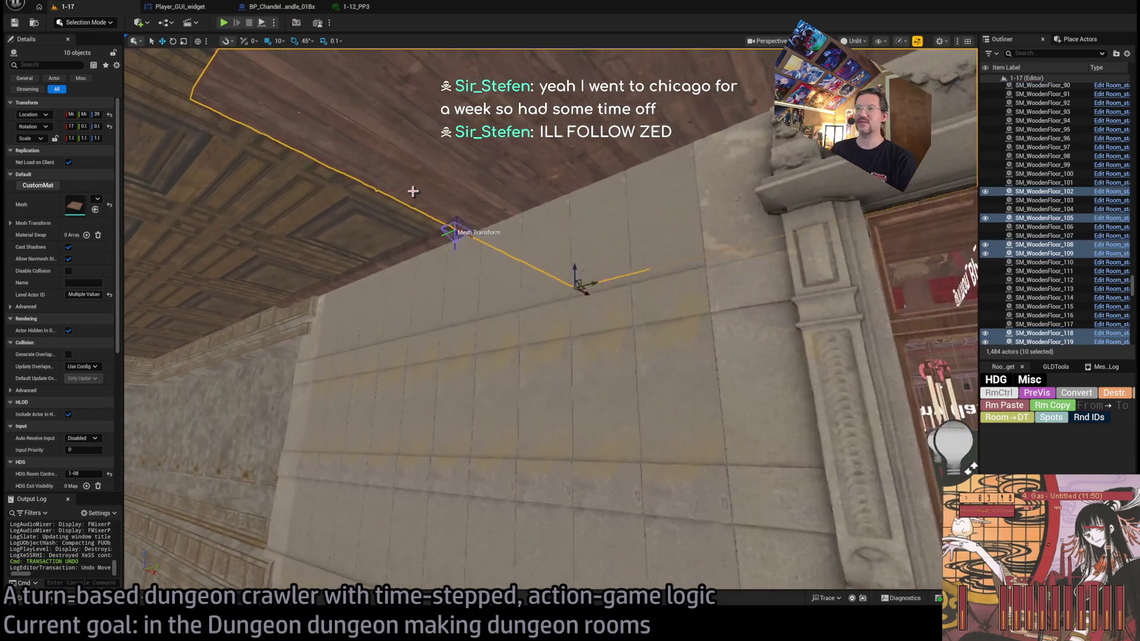
pyautogui.click(413, 191)
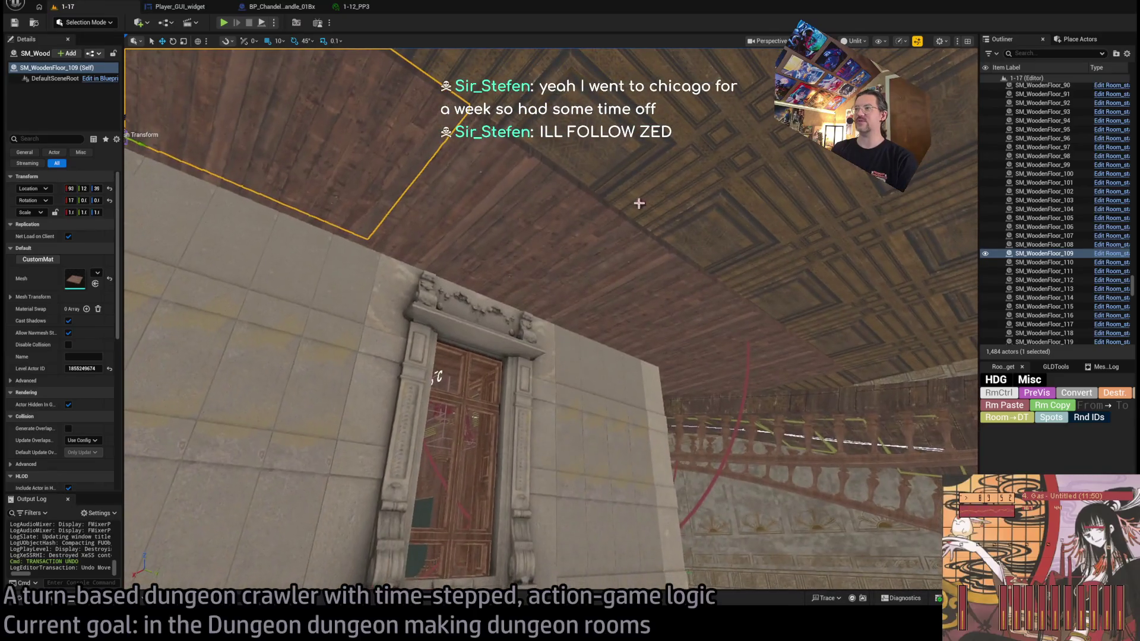
pyautogui.keyDown('ctrl'); pyautogui.click(542, 255); pyautogui.keyUp('ctrl')
pyautogui.keyDown('ctrl'); pyautogui.click(621, 303); pyautogui.keyUp('ctrl')
pyautogui.keyDown('ctrl'); pyautogui.click(690, 342); pyautogui.keyUp('ctrl')
pyautogui.keyDown('ctrl'); pyautogui.click(737, 373); pyautogui.keyUp('ctrl')
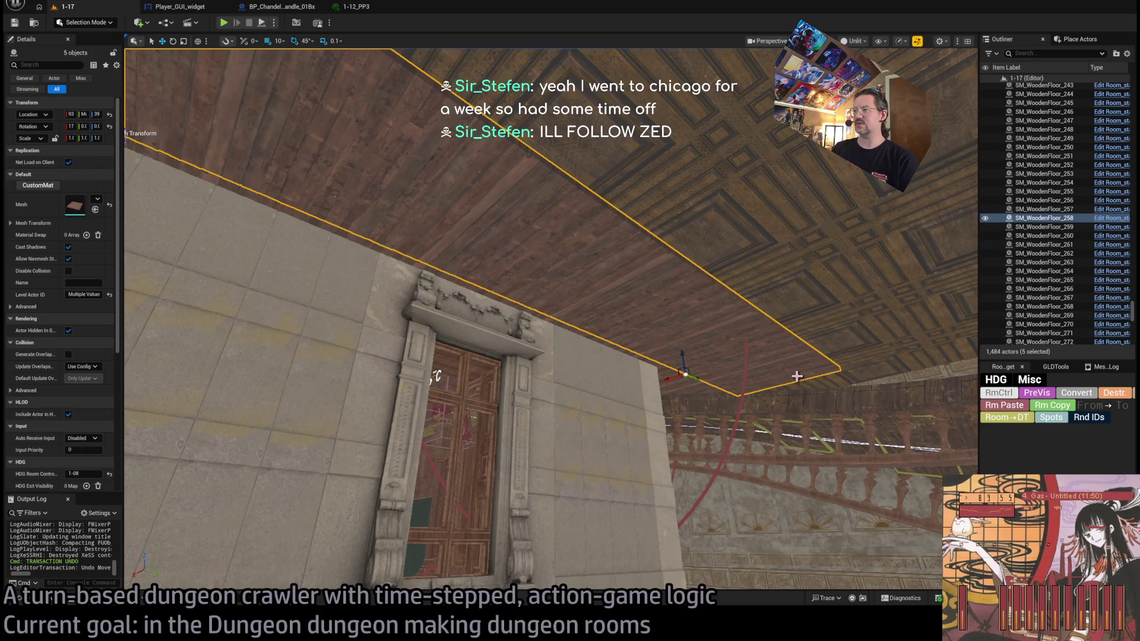
pyautogui.press('Delete')
pyautogui.hotkey('ctrl', 'z')
pyautogui.moveTo(941, 441); pyautogui.dragTo(594, 378)
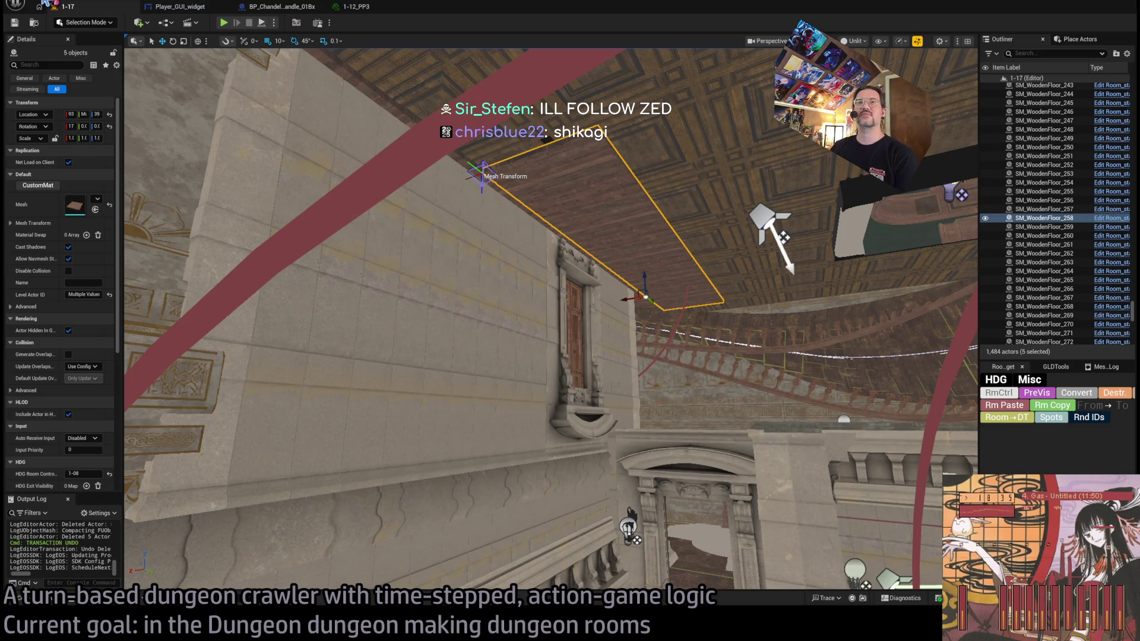
pyautogui.moveTo(487, 303)
pyautogui.mouseDown()
pyautogui.moveTo(452, 353)
pyautogui.moveTo(438, 421)
pyautogui.moveTo(600, 386)
pyautogui.mouseUp()
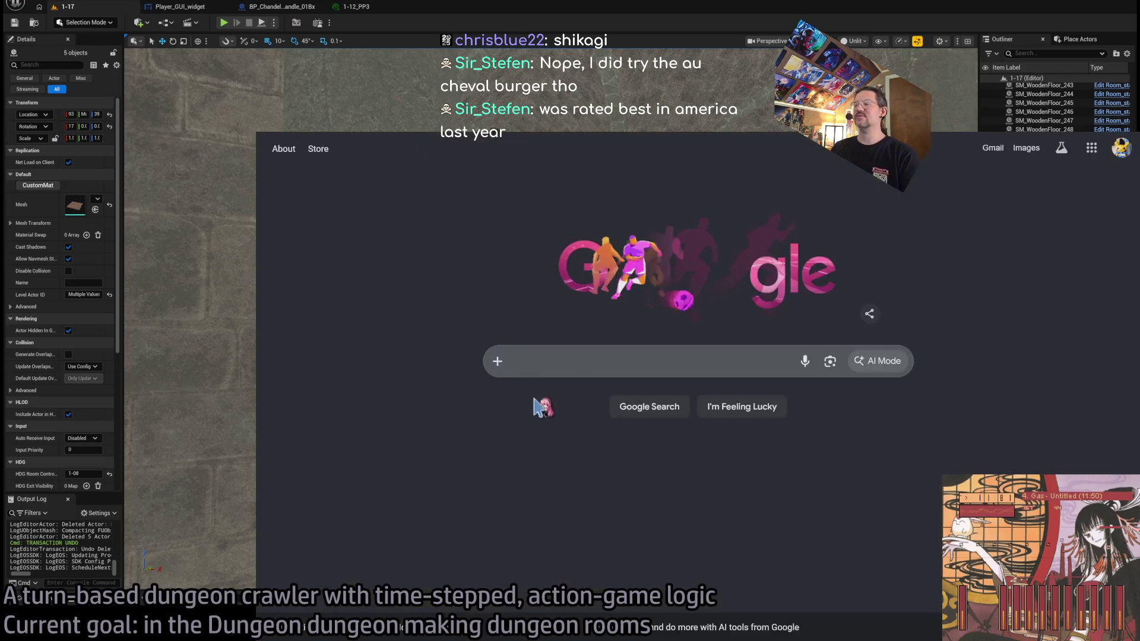
# Step: Search Google for 'au cheval burger' and browse the Au Cheval website
pyautogui.write('au cheval burger')
pyautogui.press('Return')
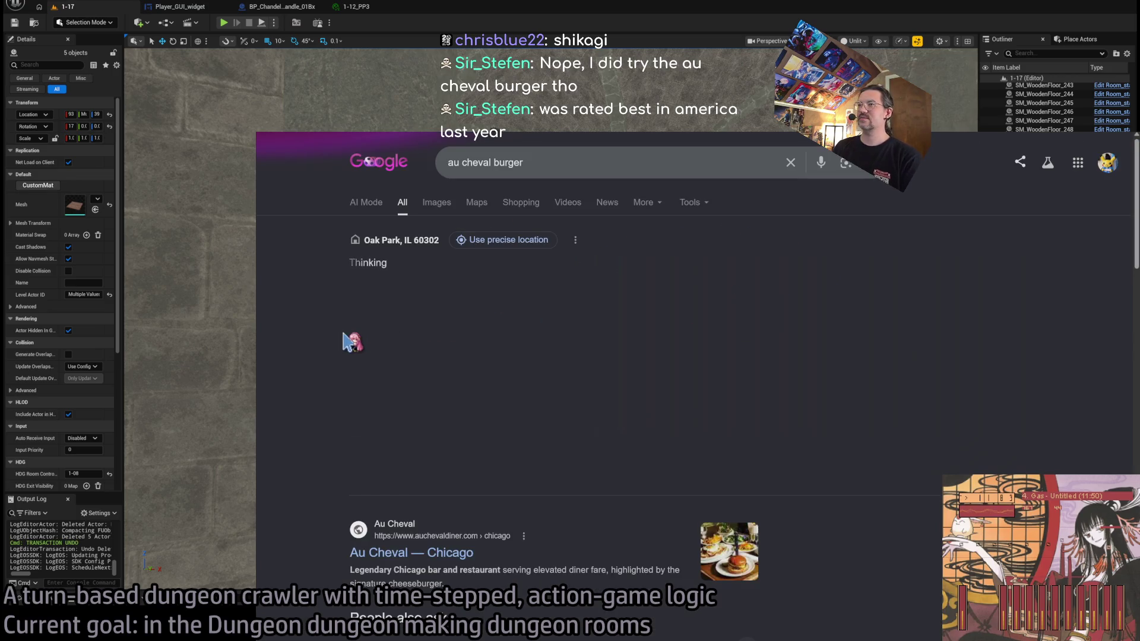
pyautogui.scroll(-5, 432, 533)
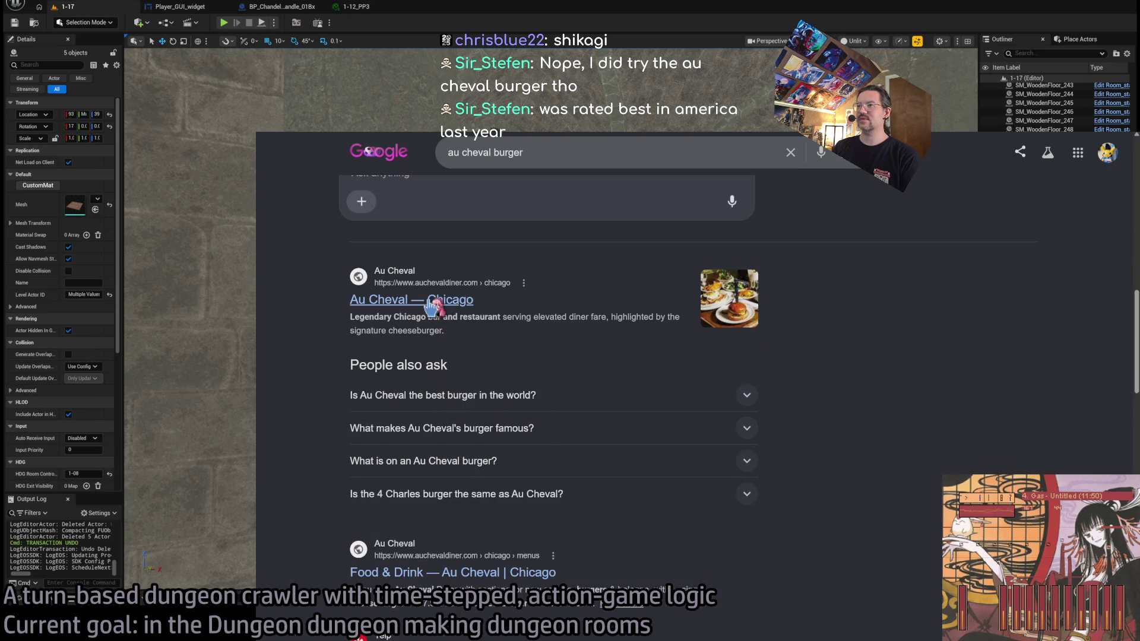
pyautogui.click(729, 299)
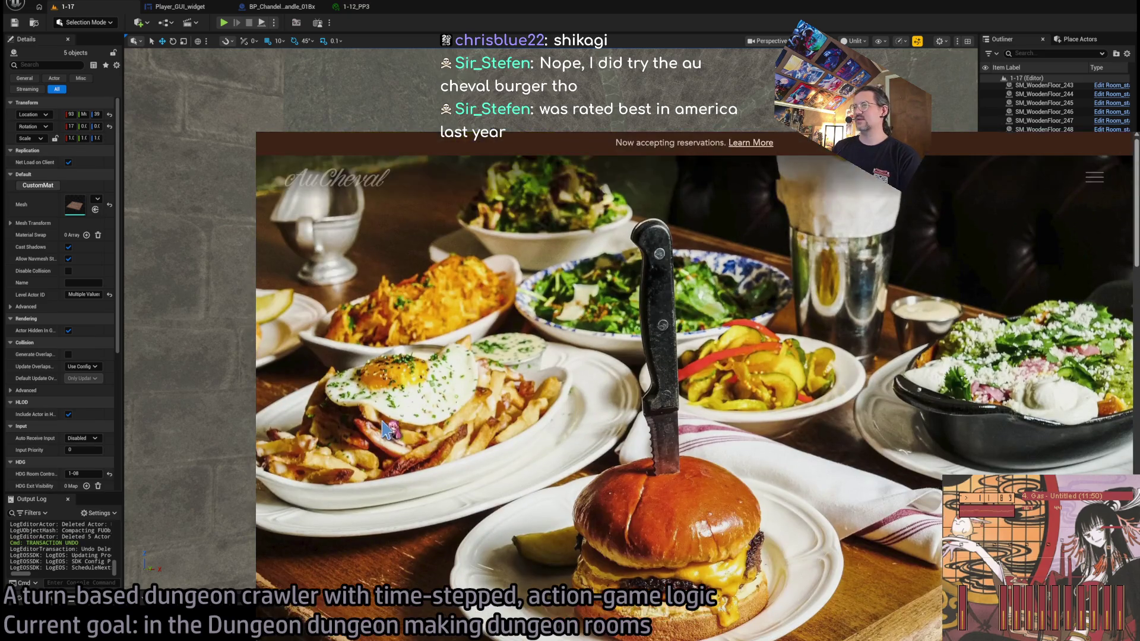
pyautogui.scroll(-3, 659, 436)
pyautogui.scroll(-3, 888, 453)
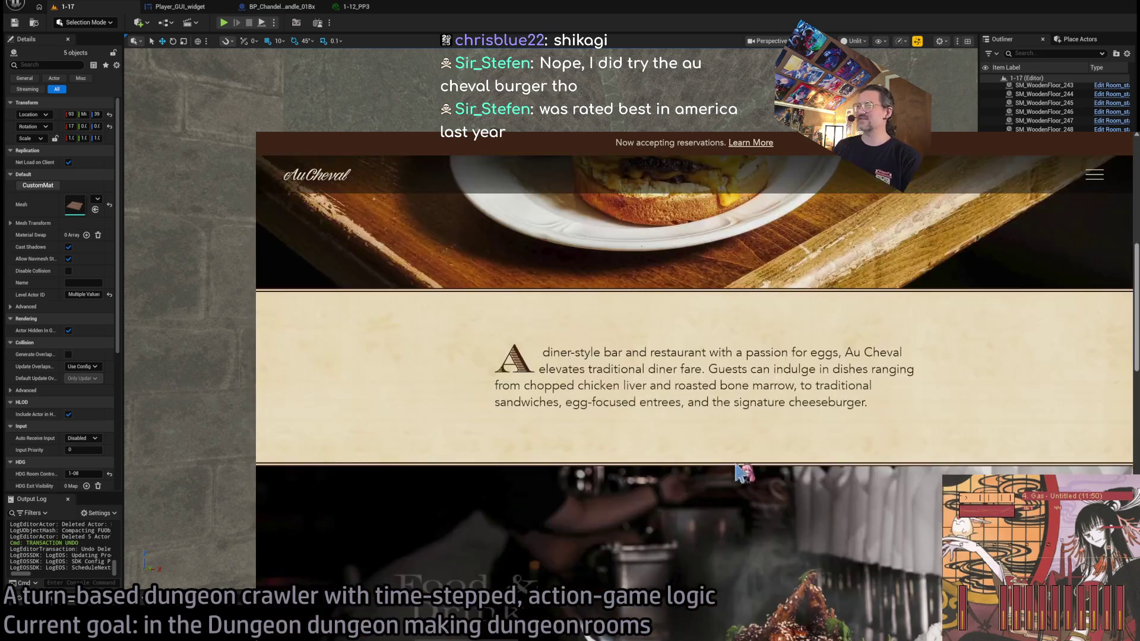
pyautogui.scroll(5, 614, 450)
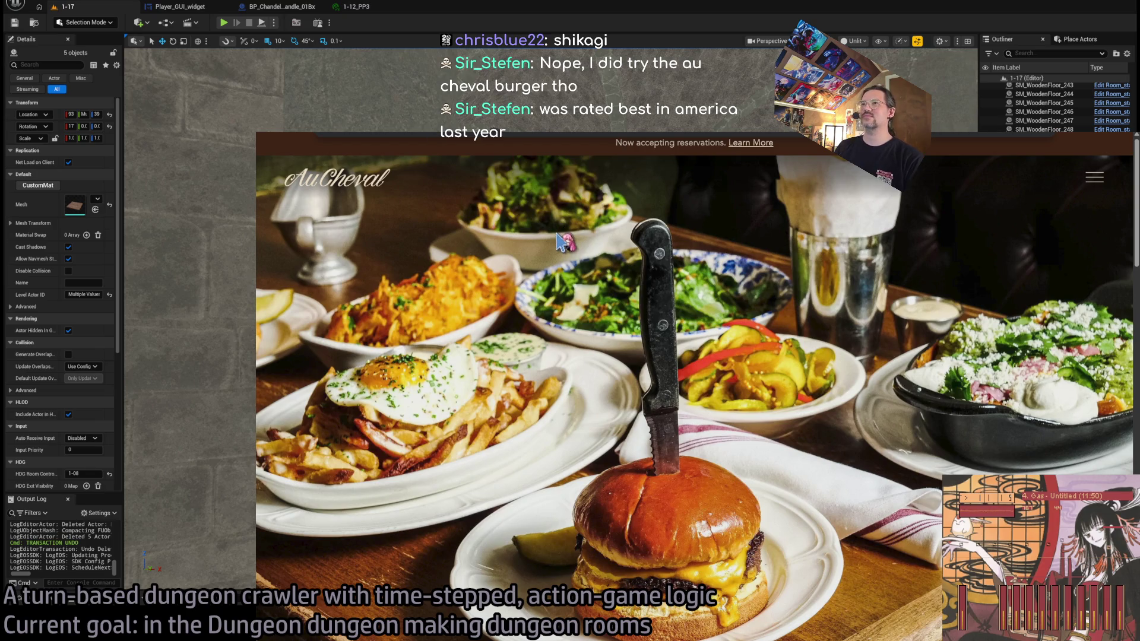
# Step: Search 'au cheval diner' and open its location in Google Maps
pyautogui.hotkey('ctrl', 'l')
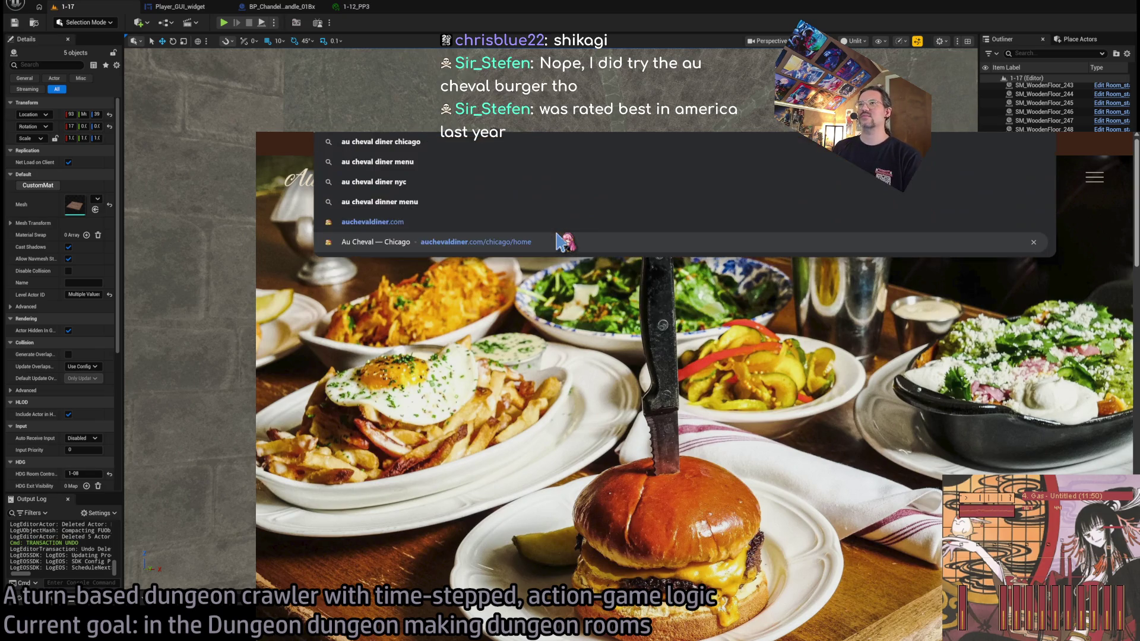
pyautogui.write('au')
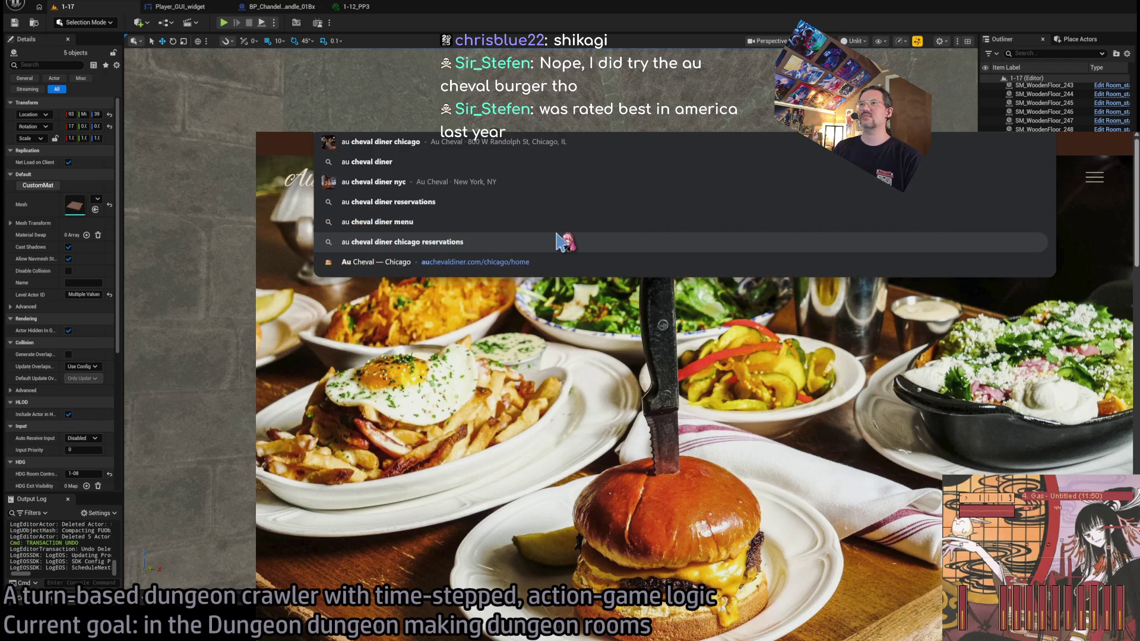
pyautogui.press('Return')
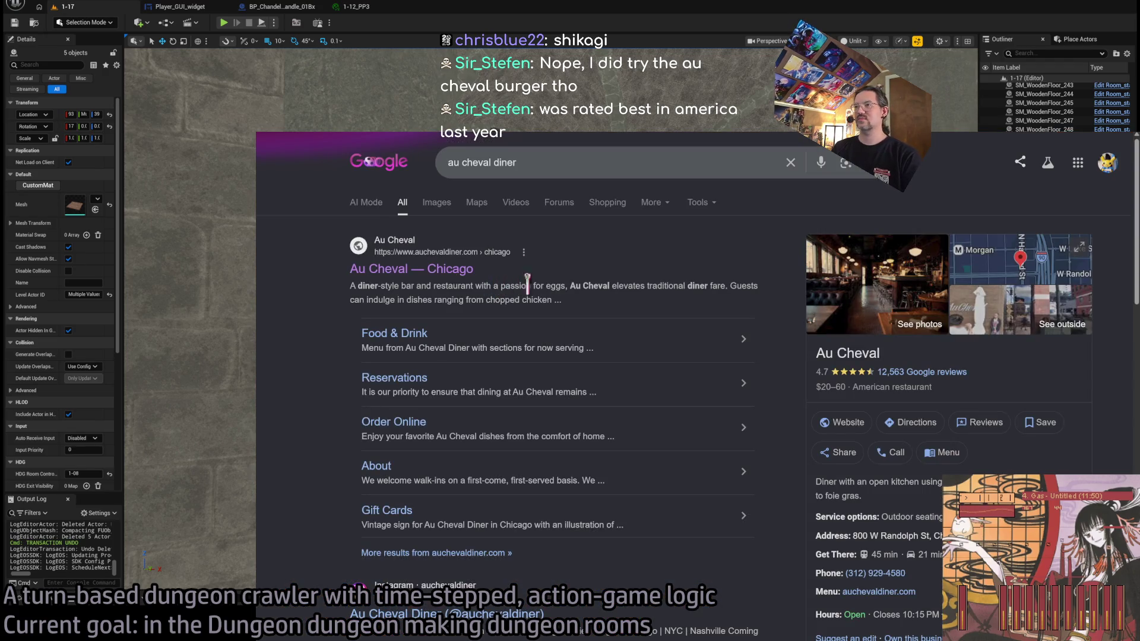
pyautogui.click(914, 321)
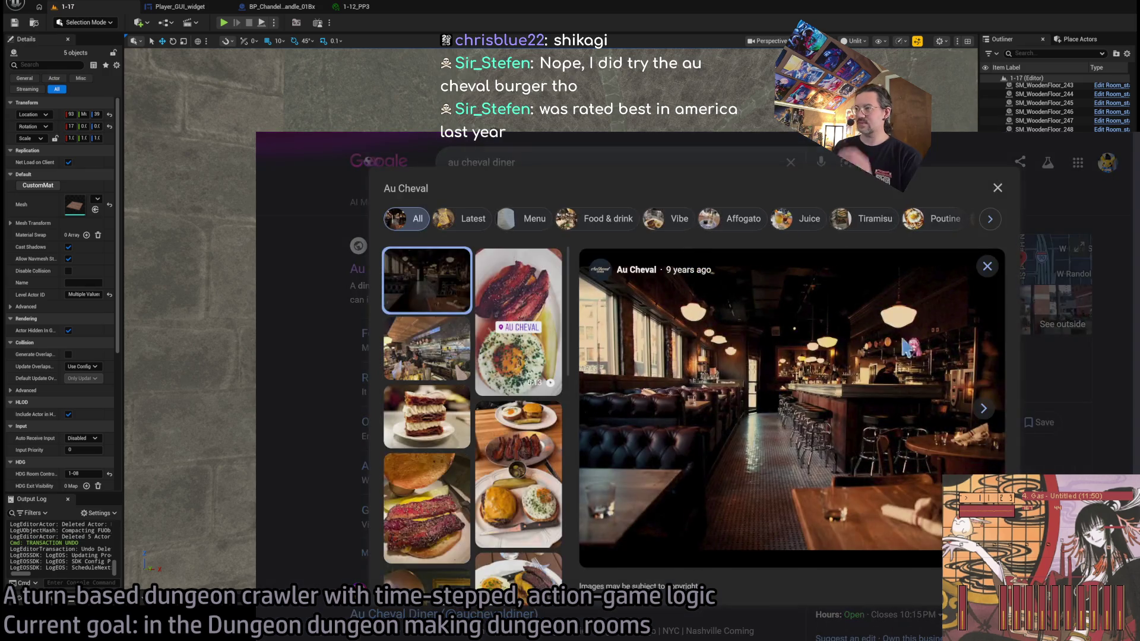
pyautogui.click(1079, 328)
pyautogui.click(1048, 269)
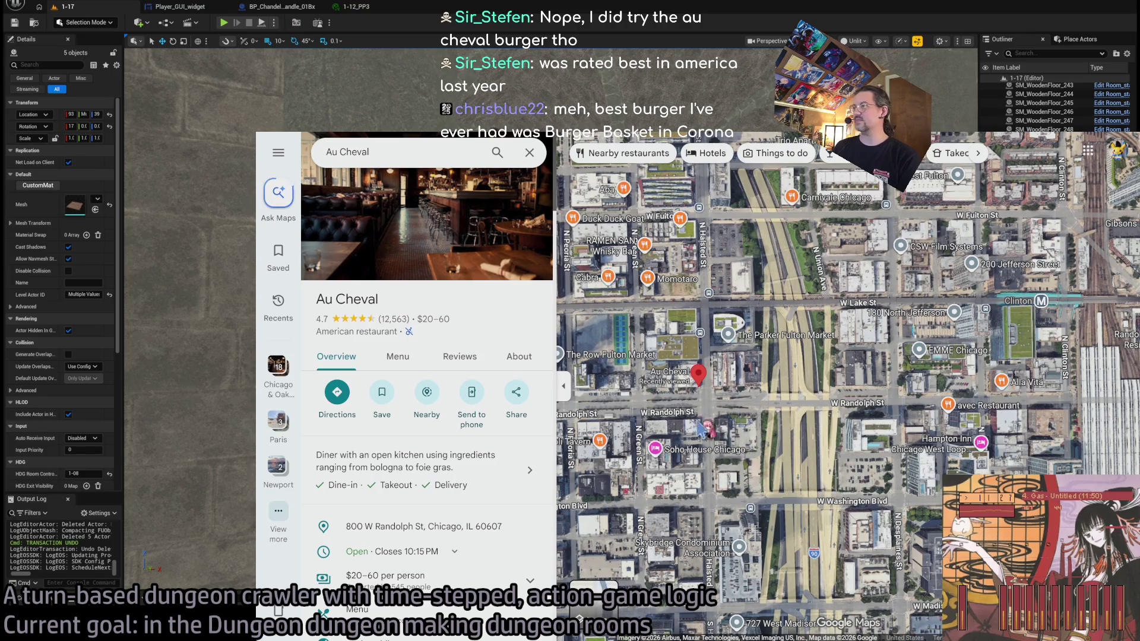
# Step: Zoom the Chicago satellite map in and centre it on Au Cheval's pin
pyautogui.scroll(-5, 700, 424)
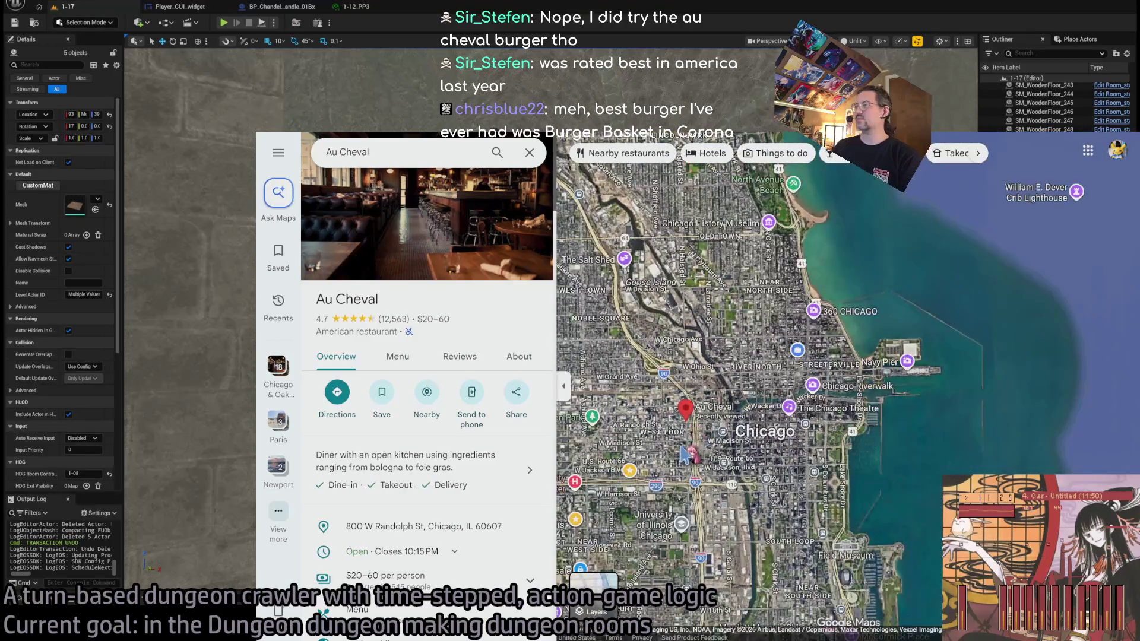
pyautogui.scroll(2, 686, 469)
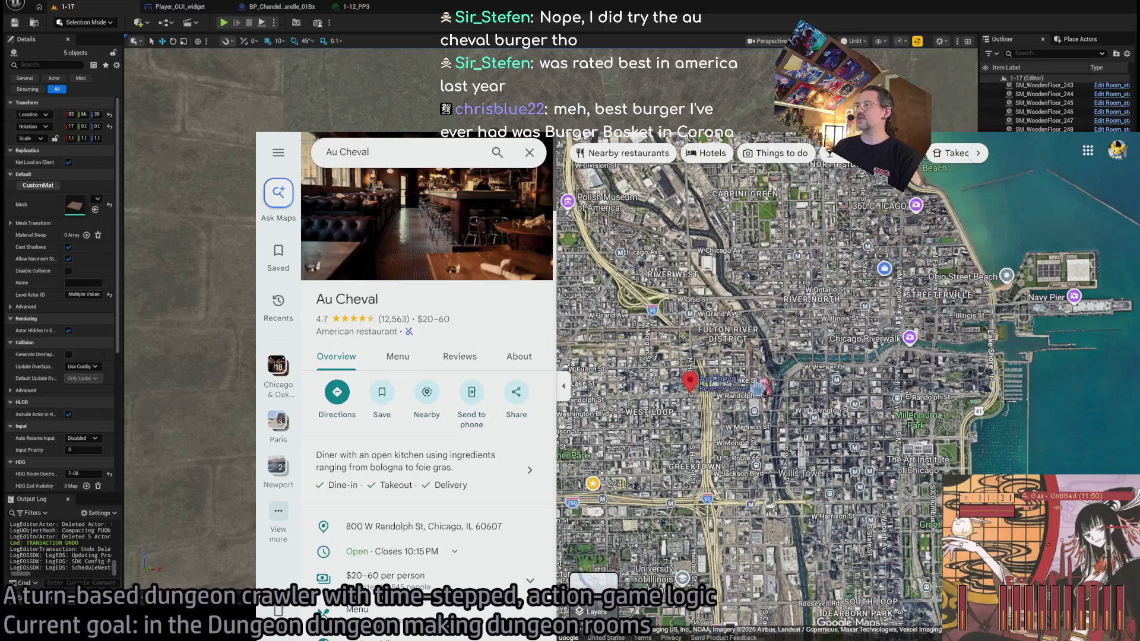
pyautogui.scroll(3, 852, 429)
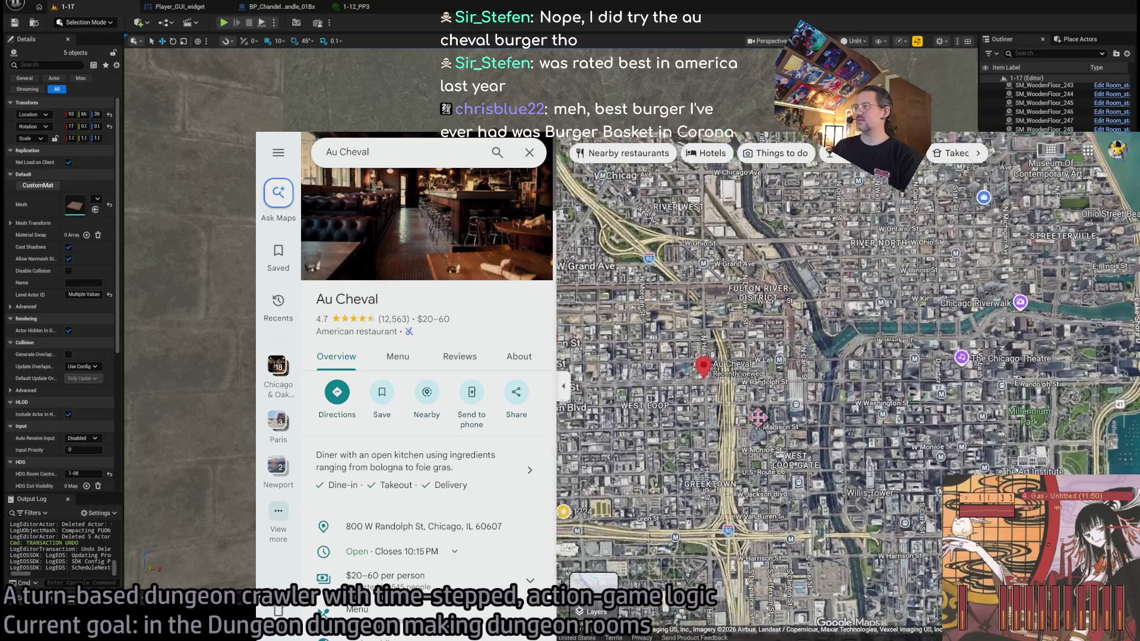
pyautogui.scroll(-3, 915, 375)
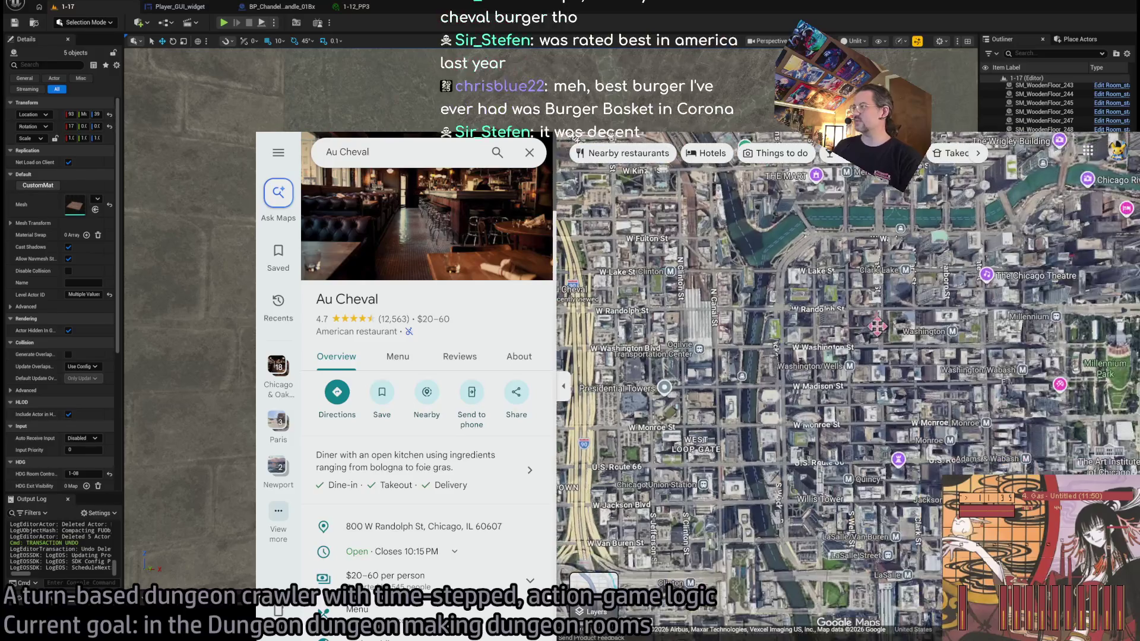
pyautogui.scroll(-2, 879, 365)
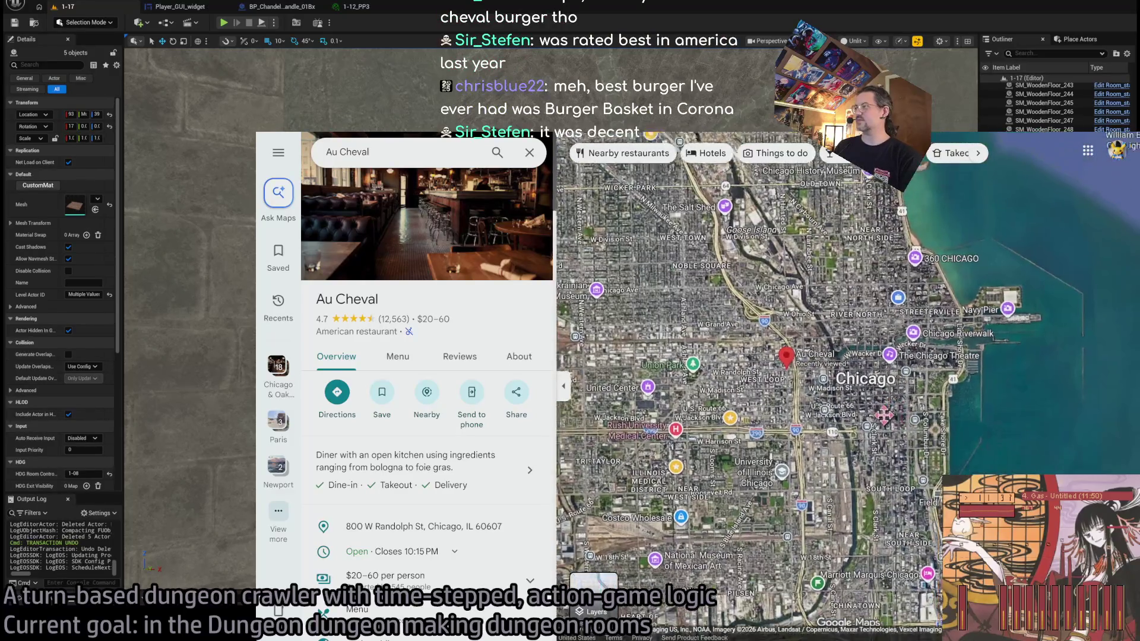
pyautogui.moveTo(891, 411); pyautogui.dragTo(882, 437)
pyautogui.scroll(2, 894, 422)
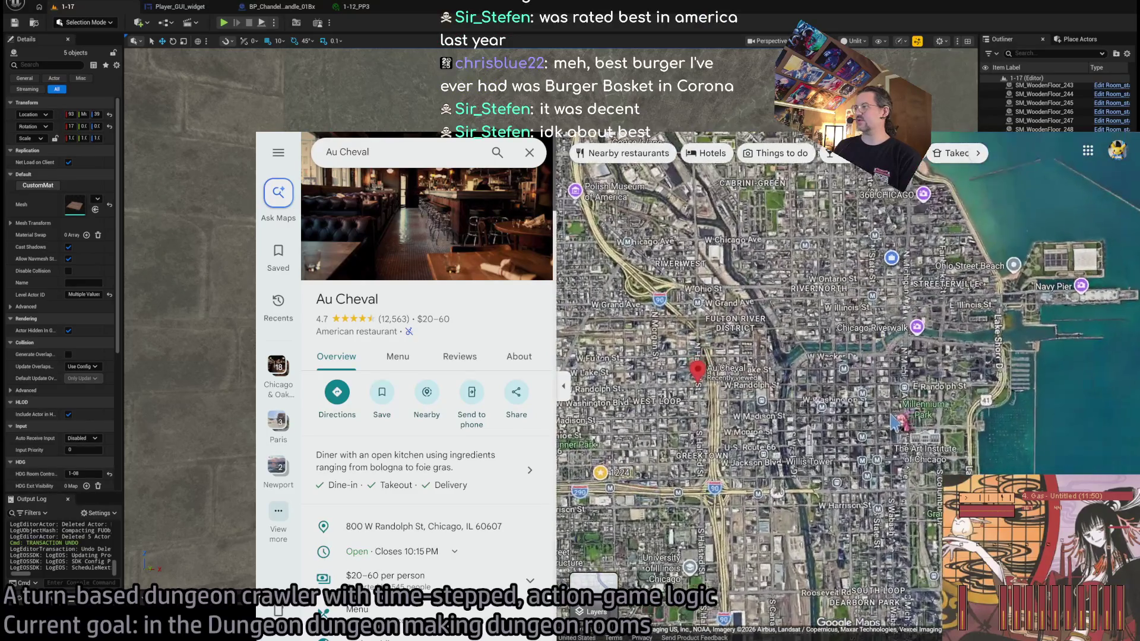
pyautogui.scroll(-2, 801, 449)
pyautogui.scroll(2, 856, 520)
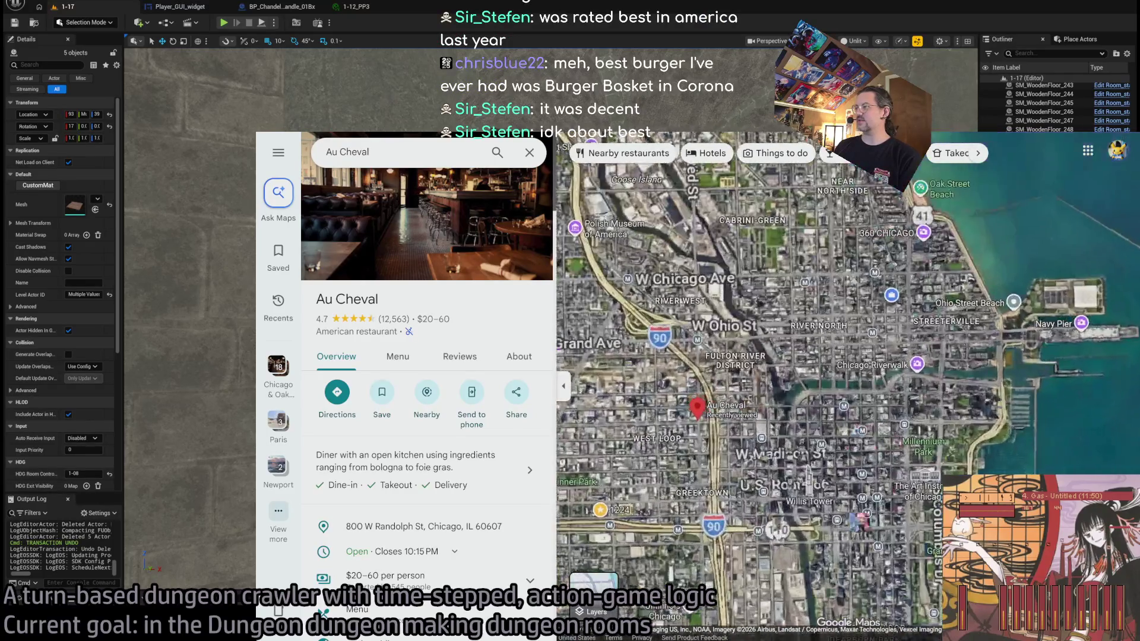
pyautogui.scroll(4, 893, 438)
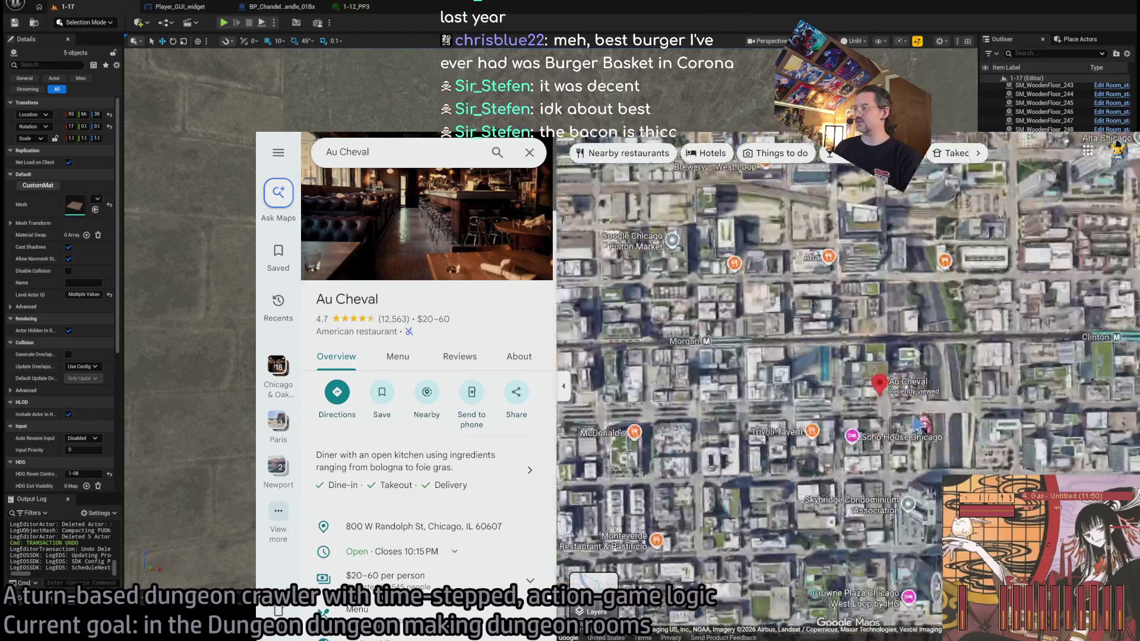
pyautogui.moveTo(892, 438); pyautogui.dragTo(775, 435)
# Step: Enter Street View at the Au Cheval storefront on Halsted Street
pyautogui.scroll(-1, 776, 435)
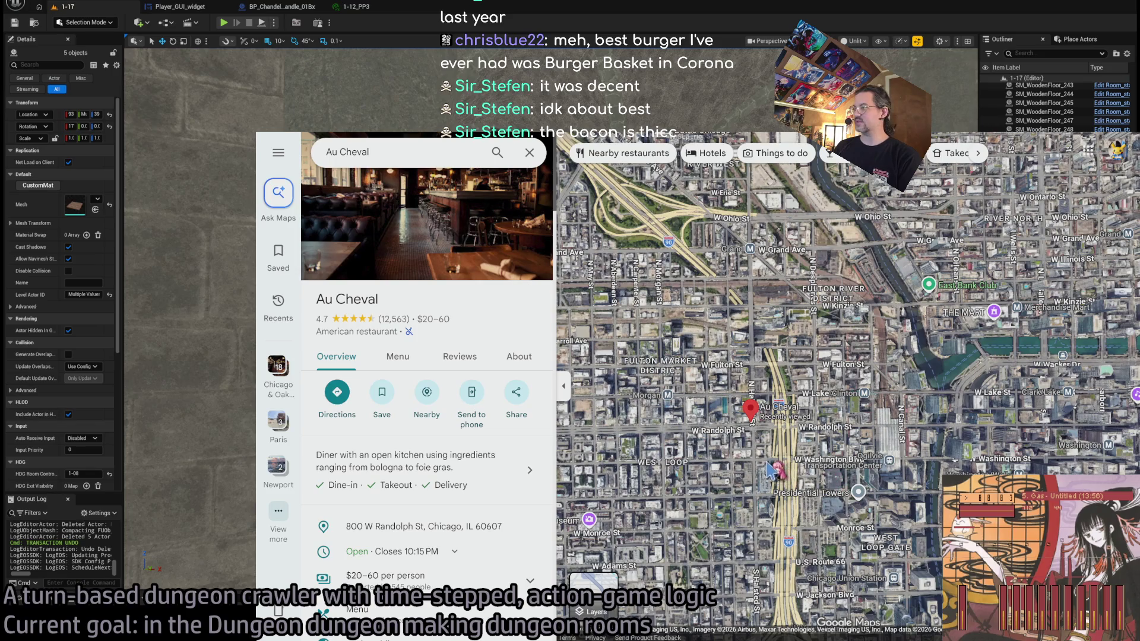
pyautogui.scroll(3, 864, 394)
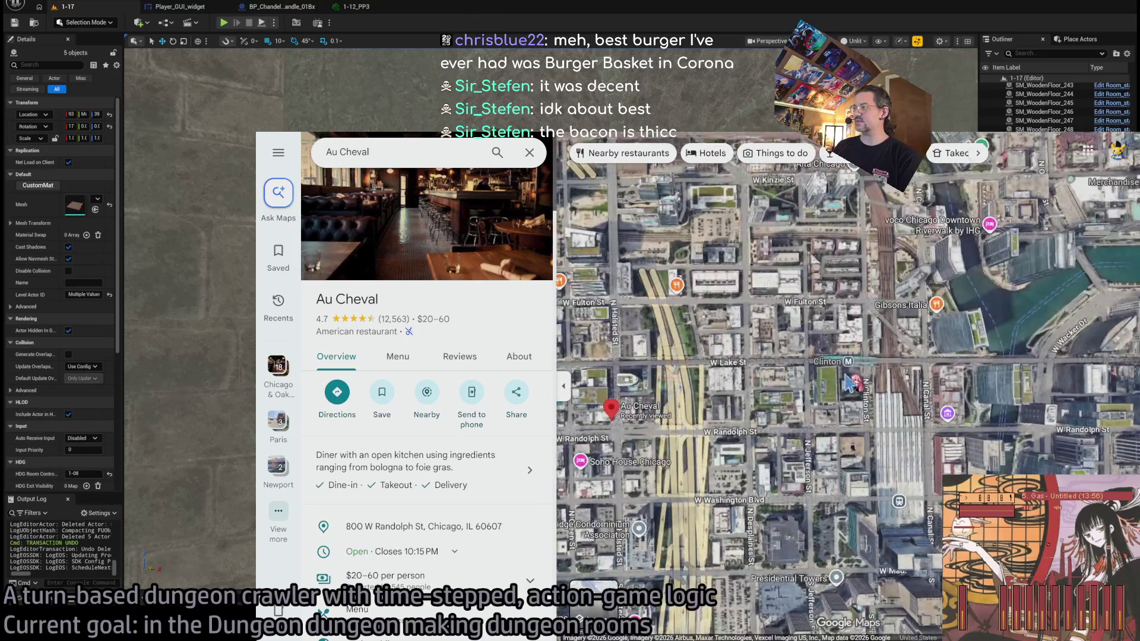
pyautogui.scroll(3, 731, 414)
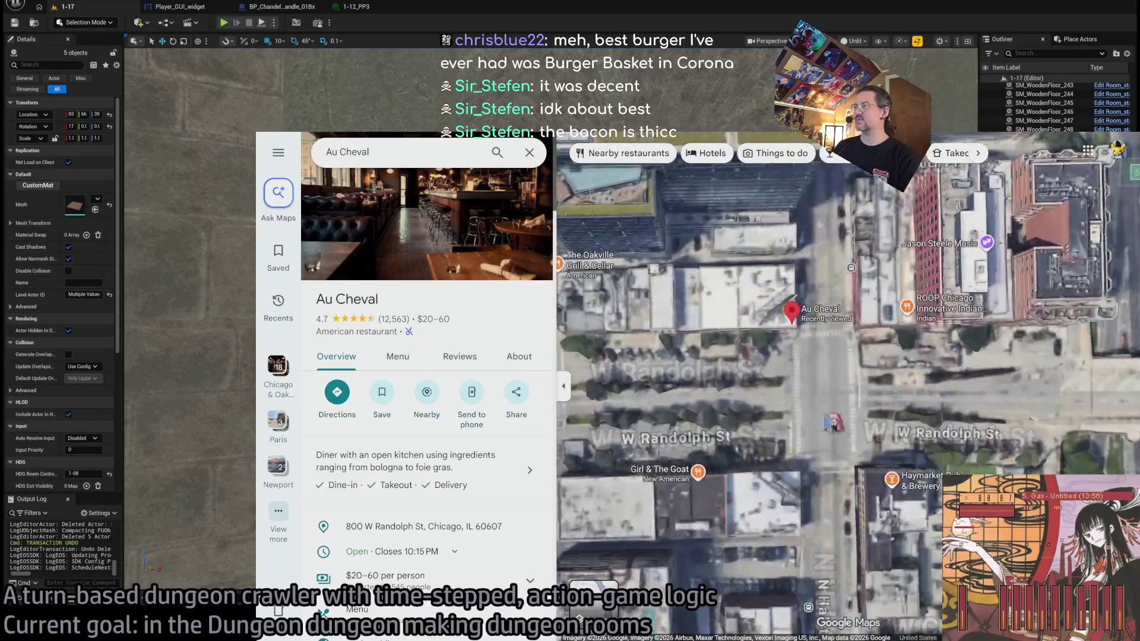
pyautogui.moveTo(1116, 594)
pyautogui.mouseDown()
pyautogui.moveTo(945, 309)
pyautogui.moveTo(826, 315)
pyautogui.moveTo(839, 316)
pyautogui.mouseUp()
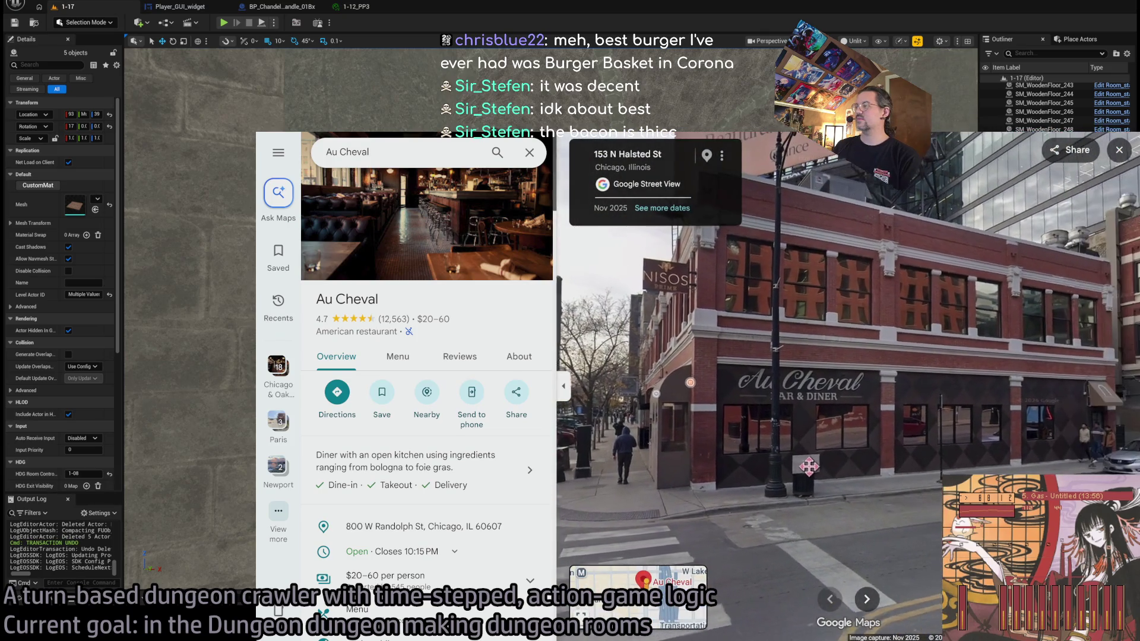
pyautogui.scroll(-3, 493, 527)
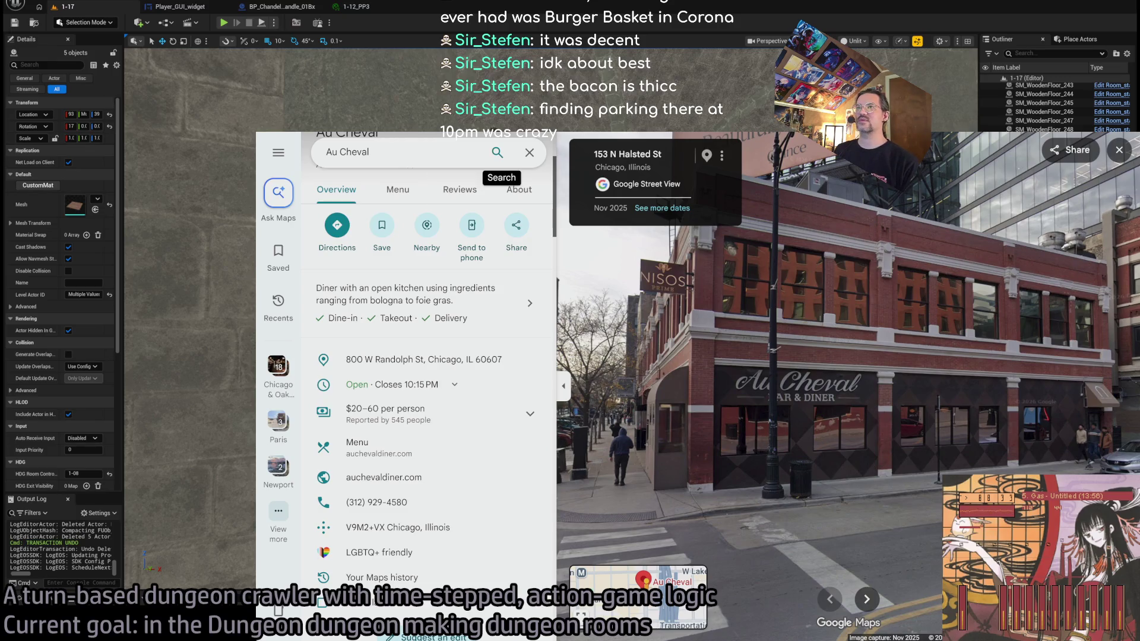
# Step: Search Google Maps for 'Burger Basket Corona'
pyautogui.click(409, 152)
pyautogui.hotkey('ctrl', 'a')
pyautogui.write('Burger Basket Corona')
pyautogui.press('Return')
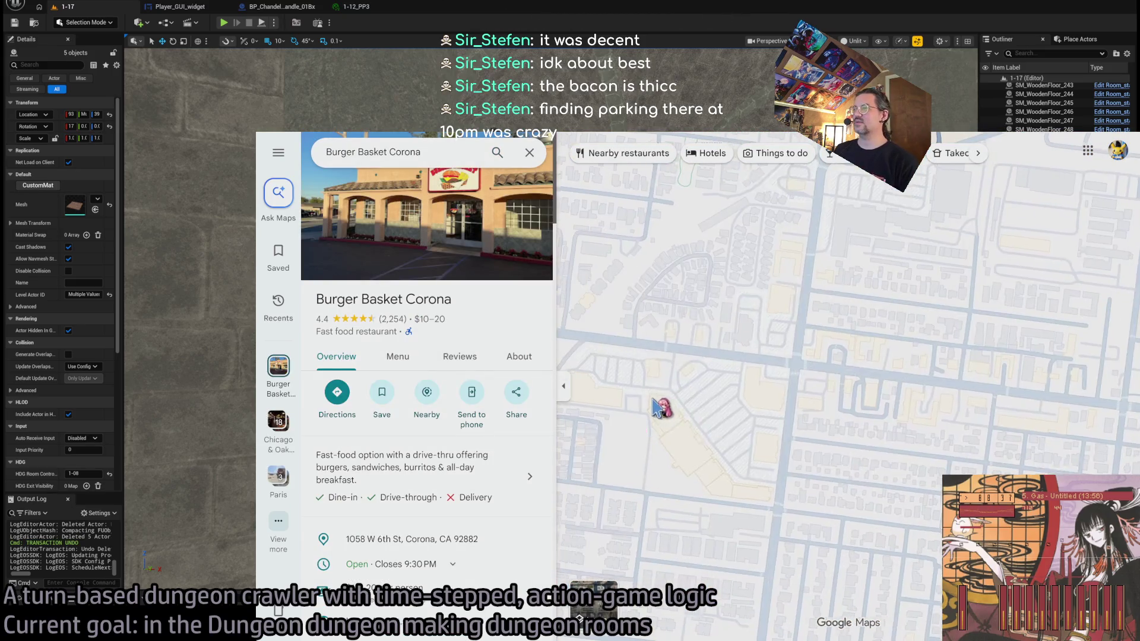
# Step: Zoom out and back in on its pin, then enter Street View on W 6th St
pyautogui.scroll(-10, 820, 385)
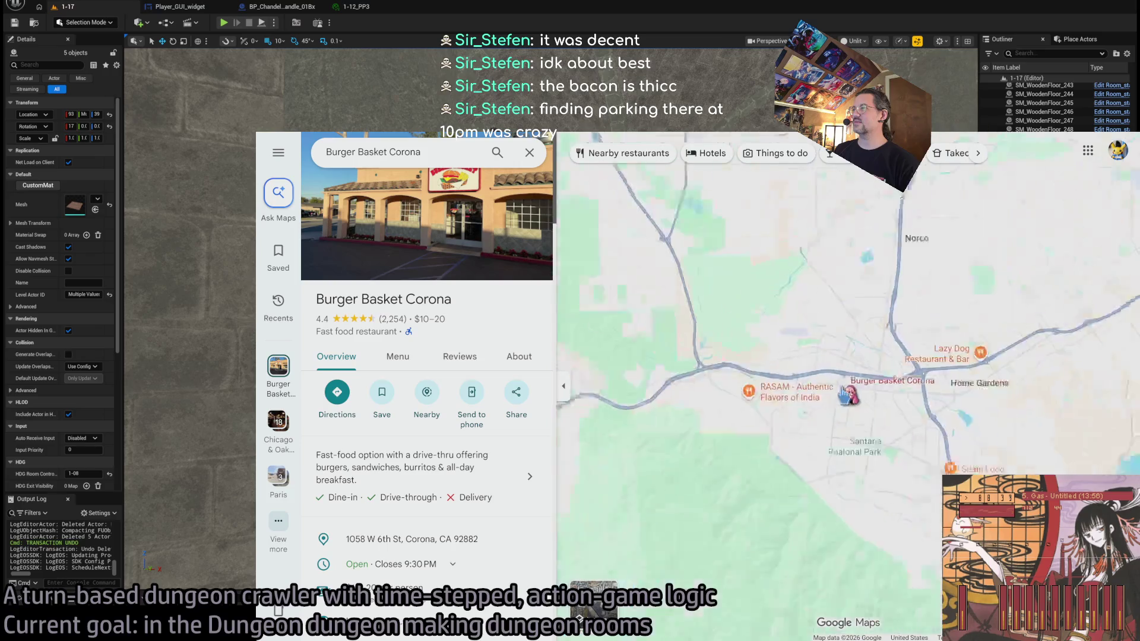
pyautogui.scroll(-5, 845, 395)
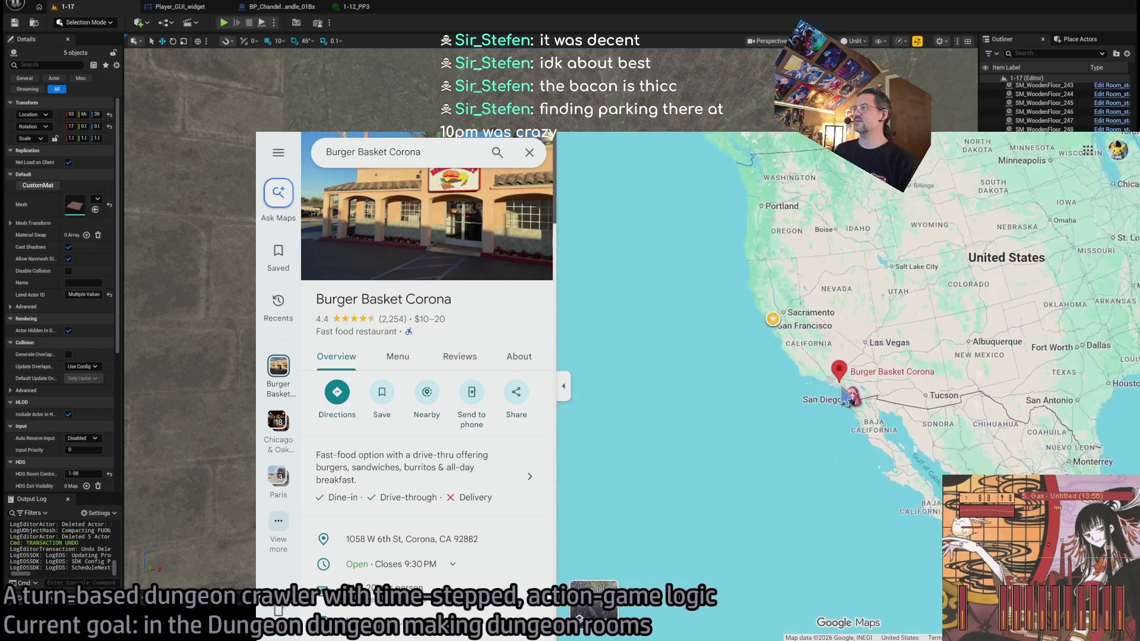
pyautogui.scroll(3, 846, 397)
pyautogui.scroll(3, 846, 397)
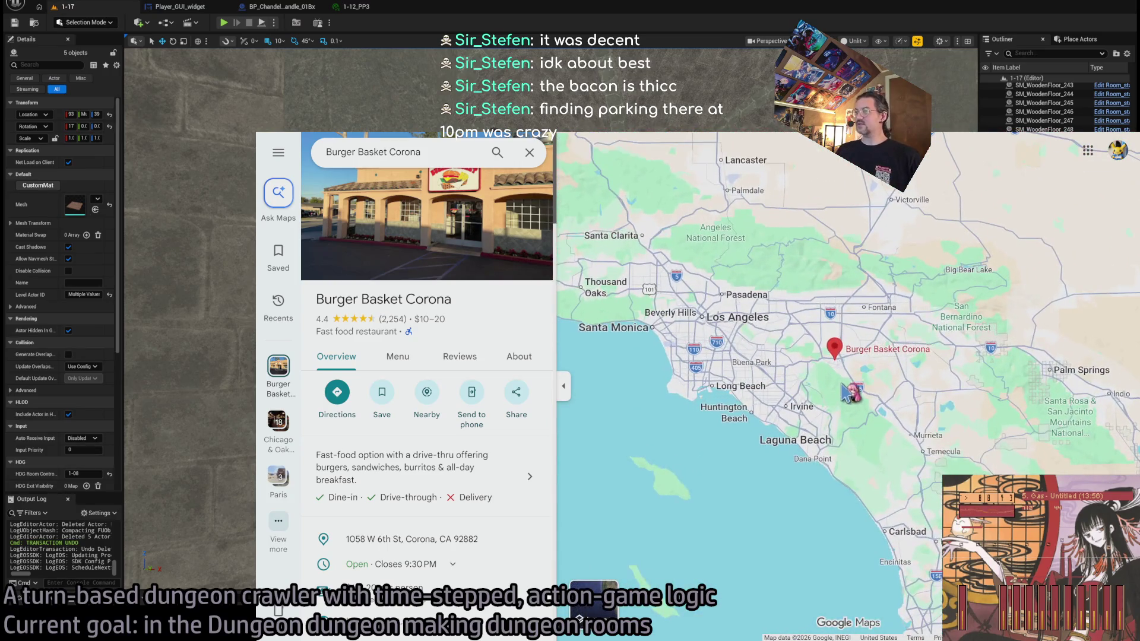
pyautogui.scroll(4, 851, 380)
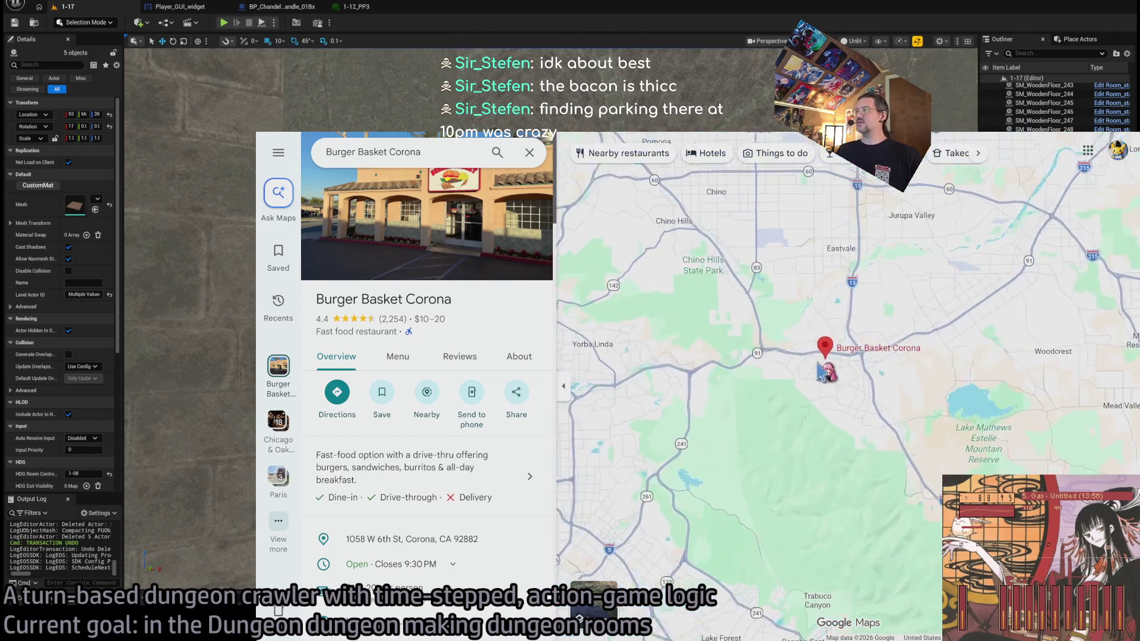
pyautogui.scroll(-3, 450, 433)
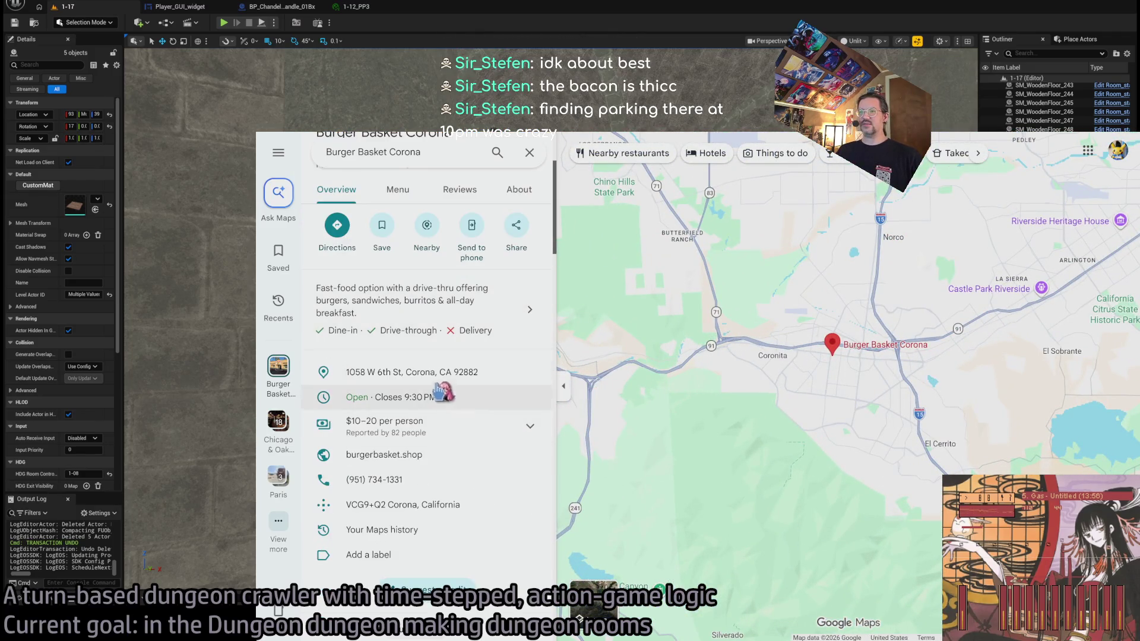
pyautogui.scroll(2, 820, 365)
pyautogui.scroll(2, 816, 365)
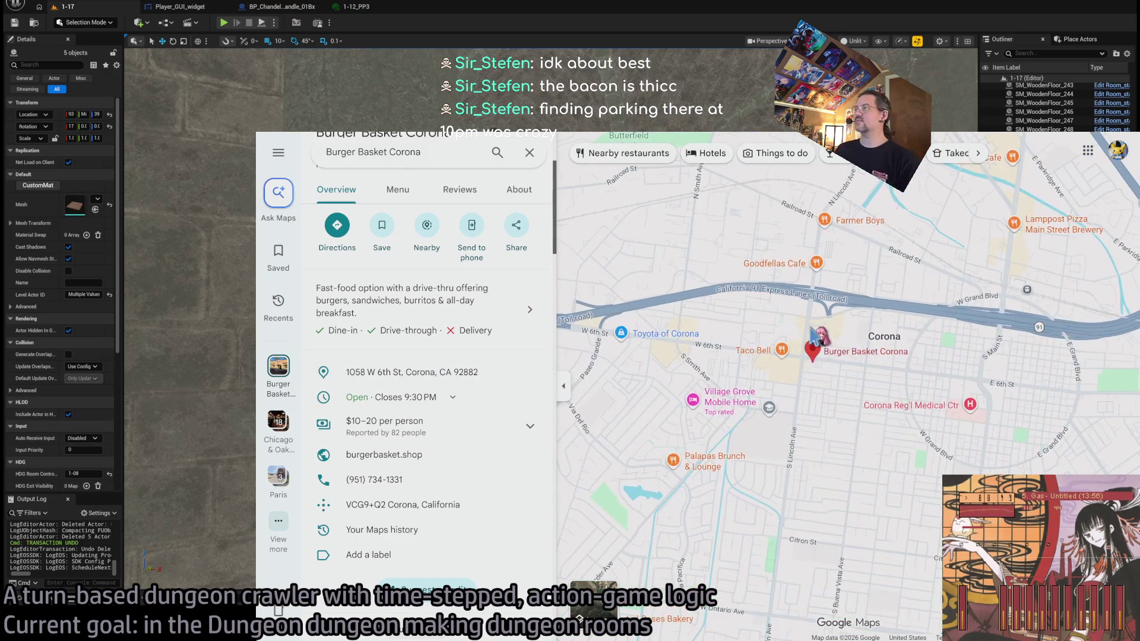
pyautogui.scroll(2, 796, 362)
pyautogui.scroll(2, 772, 366)
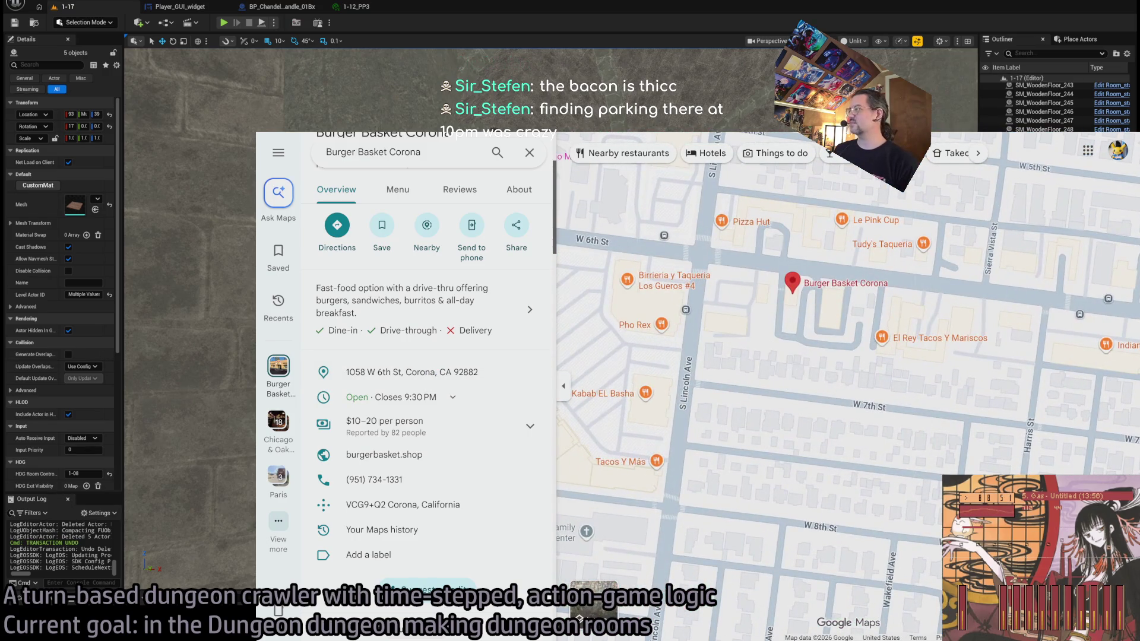
pyautogui.moveTo(1119, 585)
pyautogui.mouseDown()
pyautogui.moveTo(847, 251)
pyautogui.moveTo(808, 233)
pyautogui.moveTo(630, 225)
pyautogui.mouseUp()
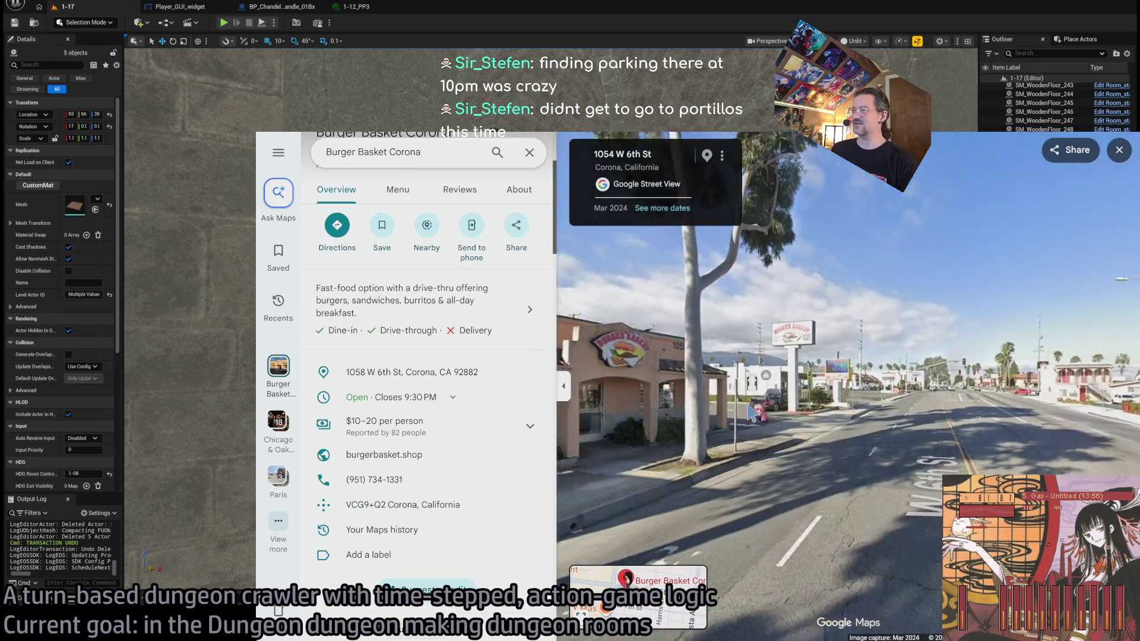
# Step: Walk Street View along the Burger Basket storefront to face the building
pyautogui.click(767, 438)
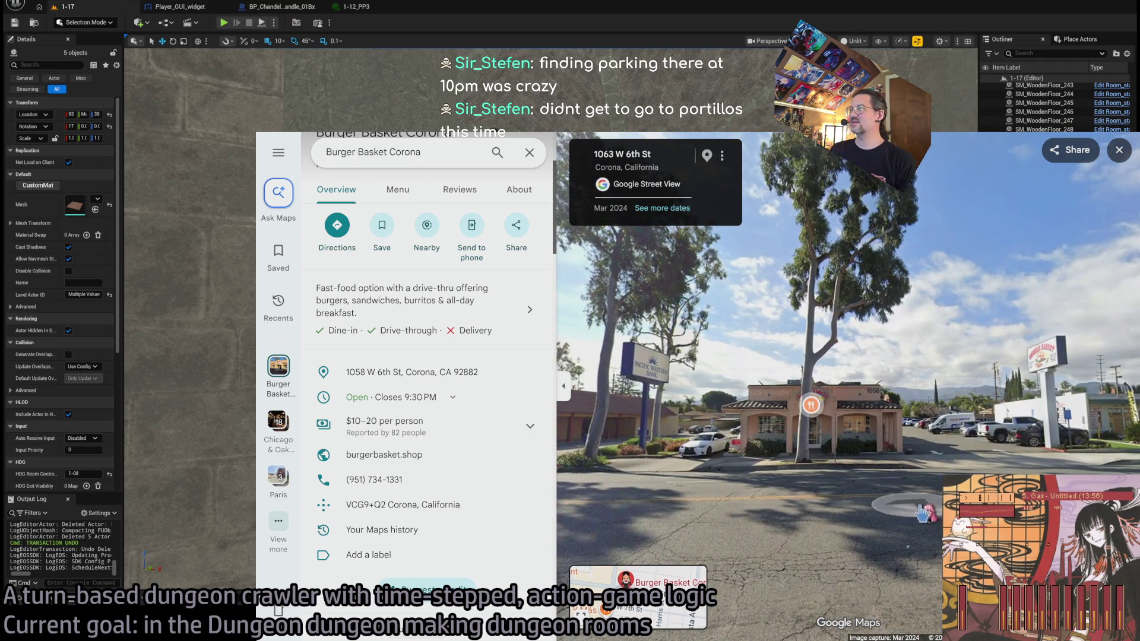
pyautogui.click(793, 437)
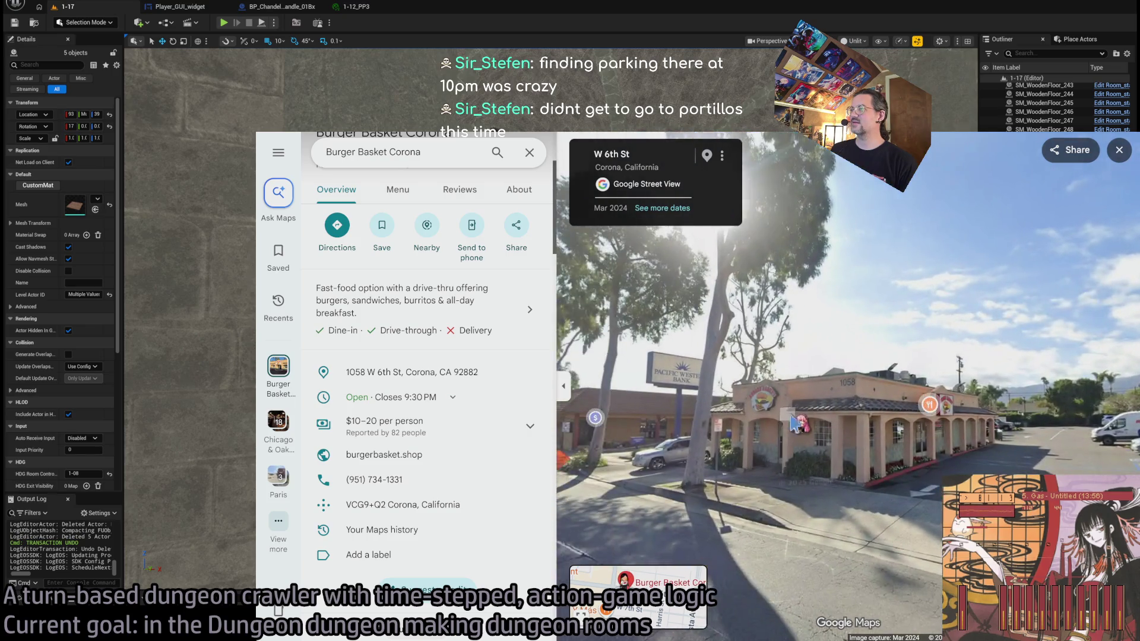
pyautogui.click(1019, 470)
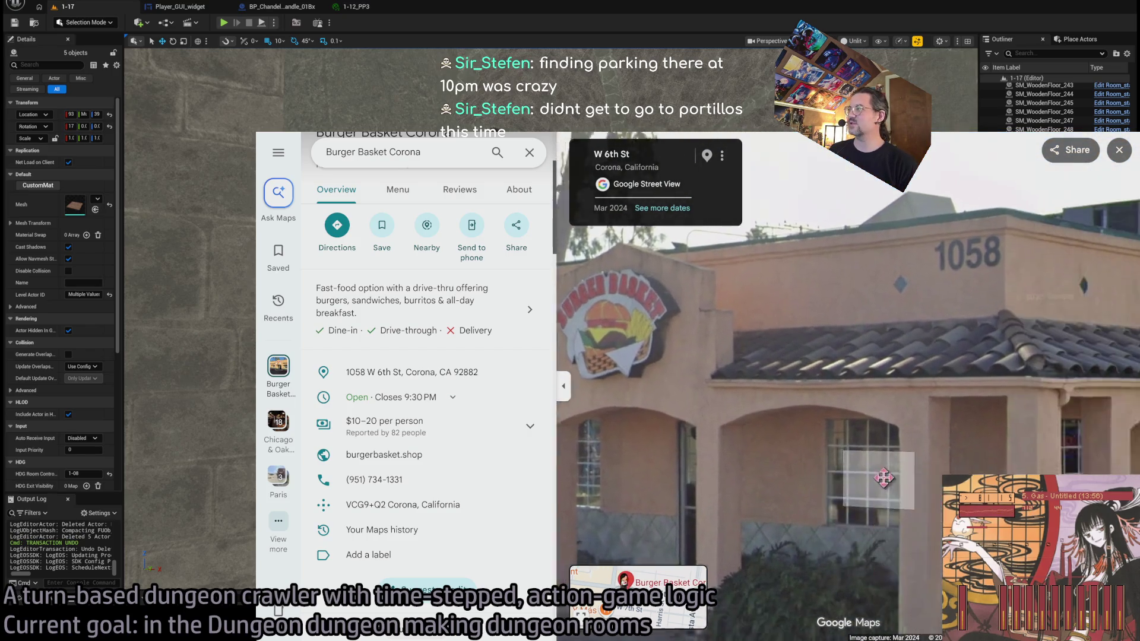
pyautogui.click(763, 457)
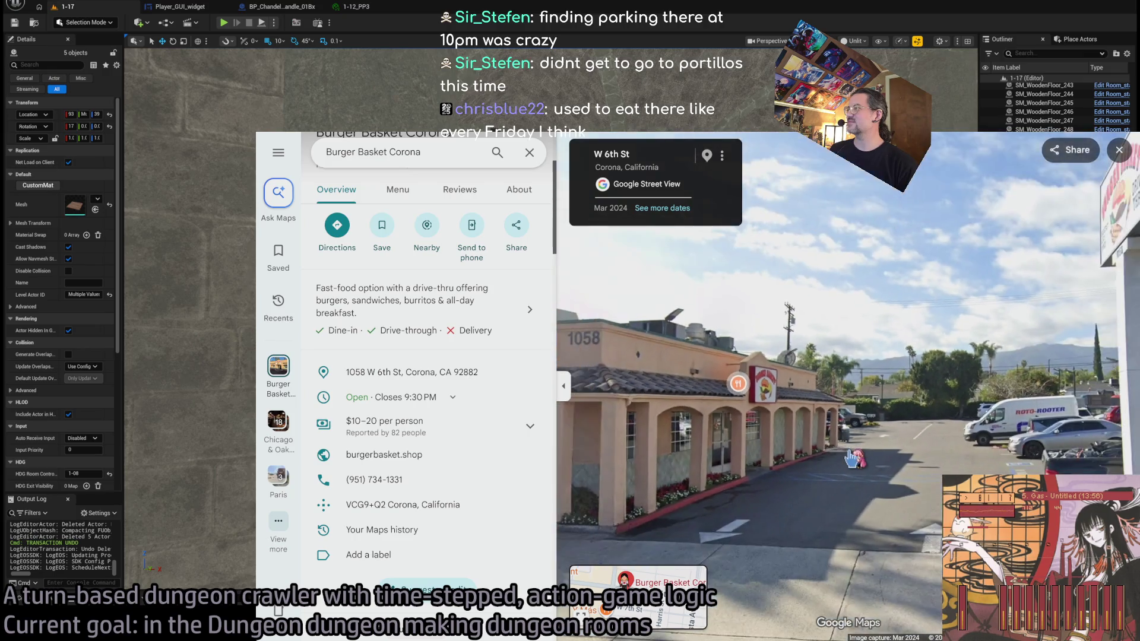
pyautogui.click(734, 427)
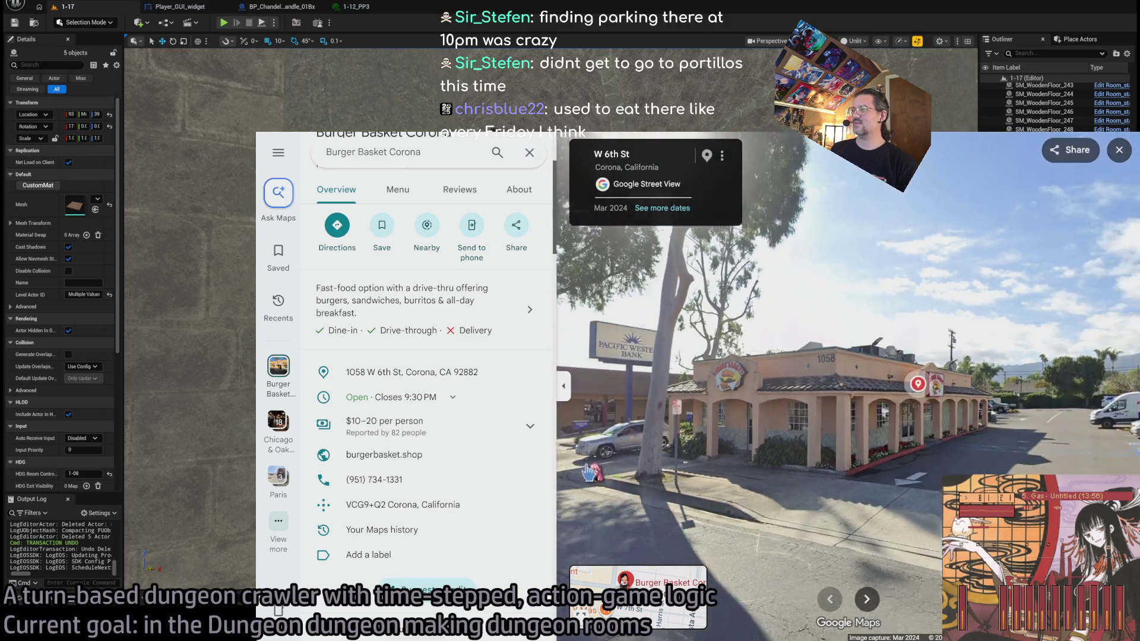
# Step: Open the menu, scroll the highlights to the Bacon Burger photo, then return to the editor
pyautogui.scroll(-5, 440, 476)
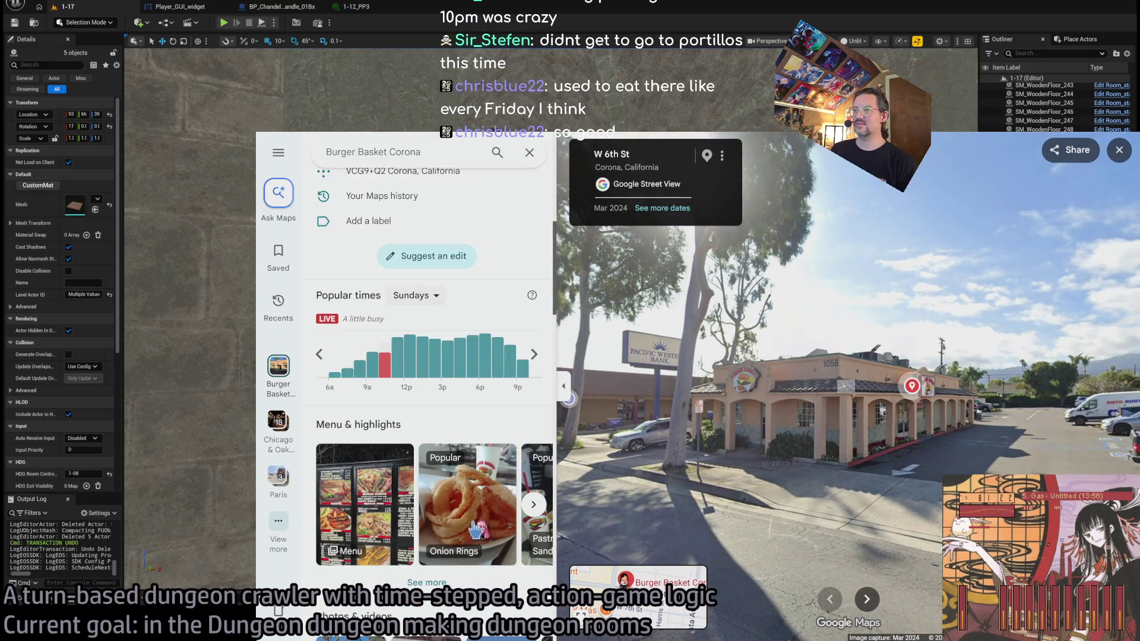
pyautogui.click(395, 508)
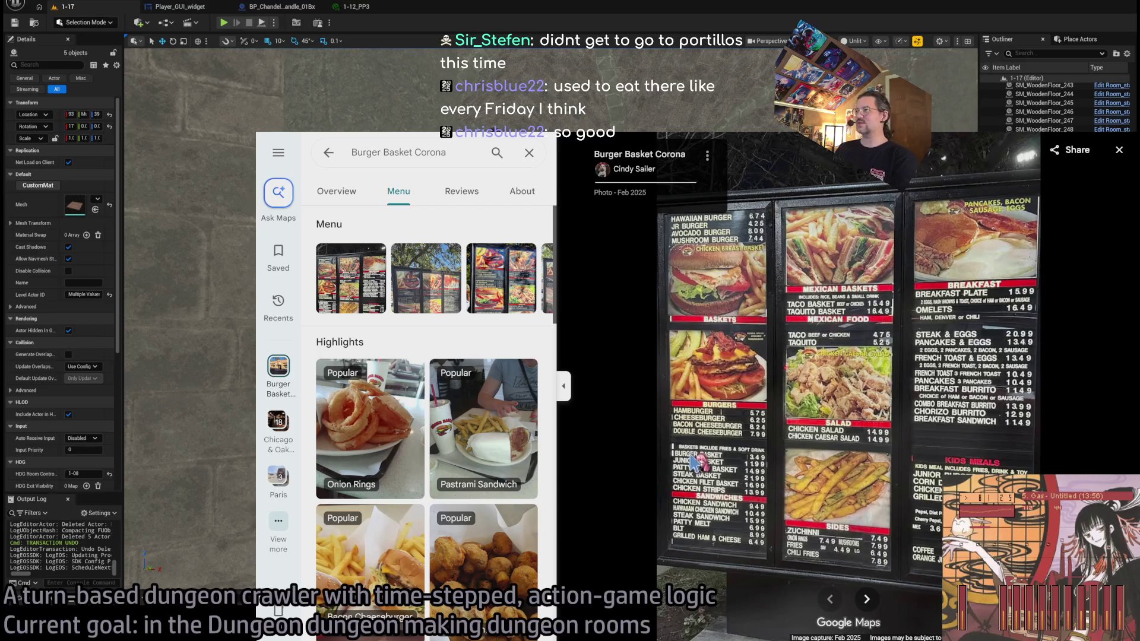
pyautogui.scroll(-1, 468, 406)
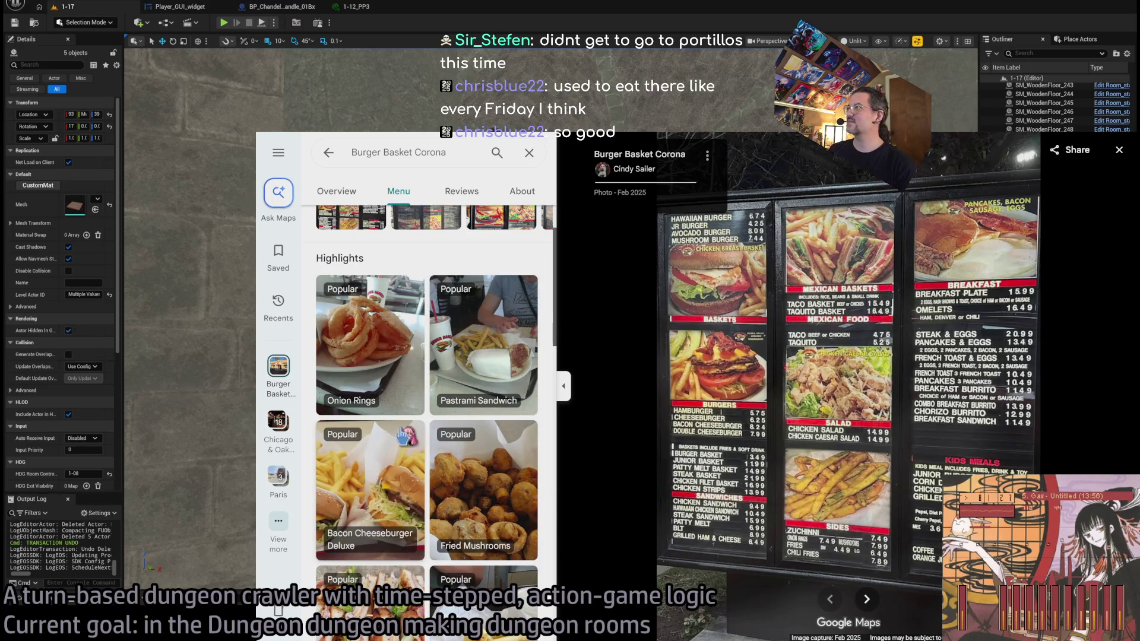
pyautogui.scroll(-1, 496, 454)
pyautogui.scroll(-2, 496, 454)
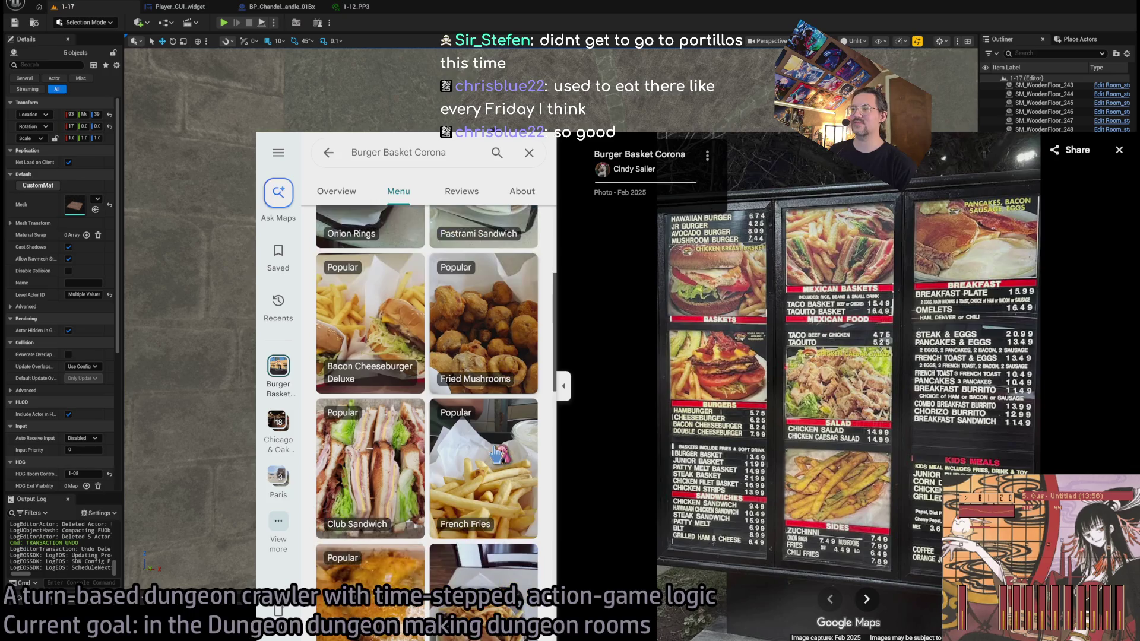
pyautogui.scroll(-2, 499, 452)
pyautogui.click(487, 486)
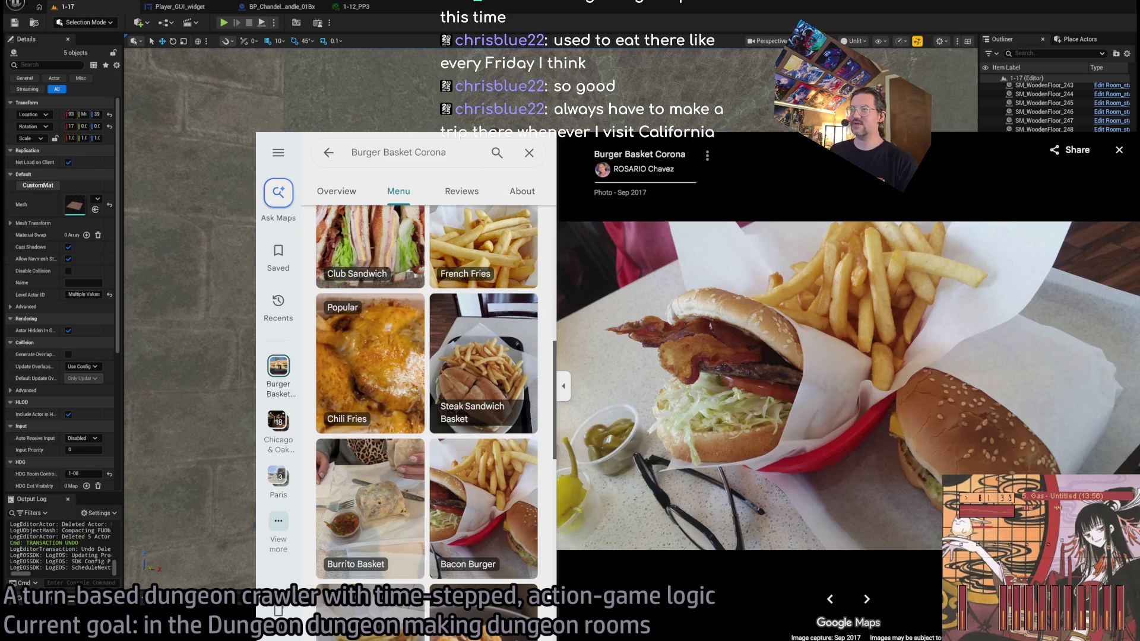
pyautogui.hotkey('alt', 'Tab')
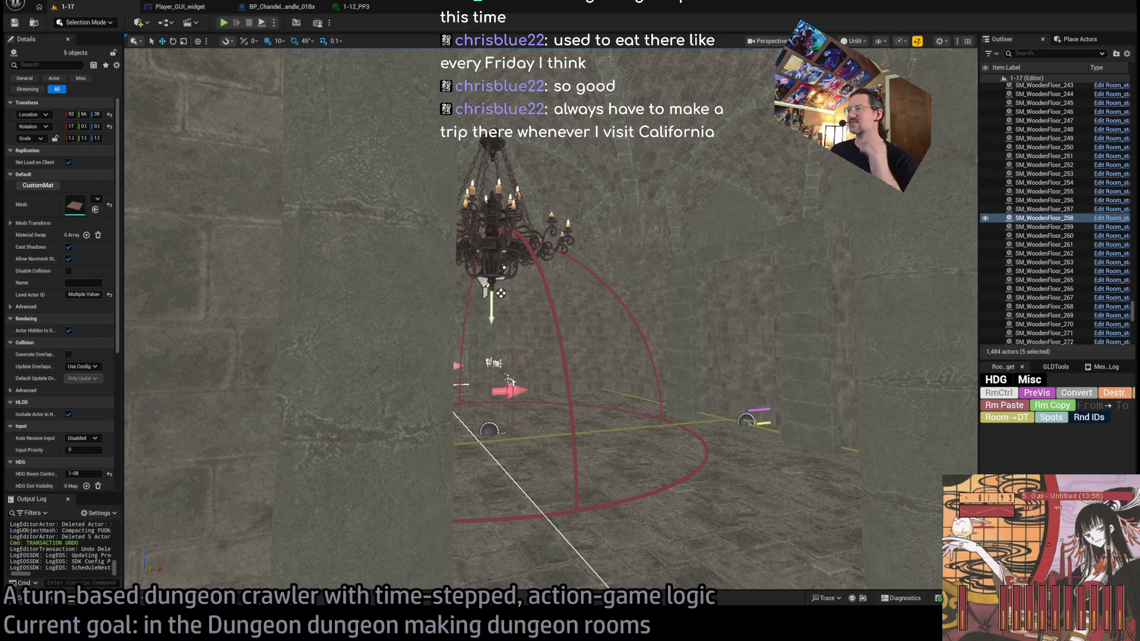
# Step: Turn the camera to look down into the room with chandeliers, candlelit table and chair
pyautogui.scroll(5, 501, 294)
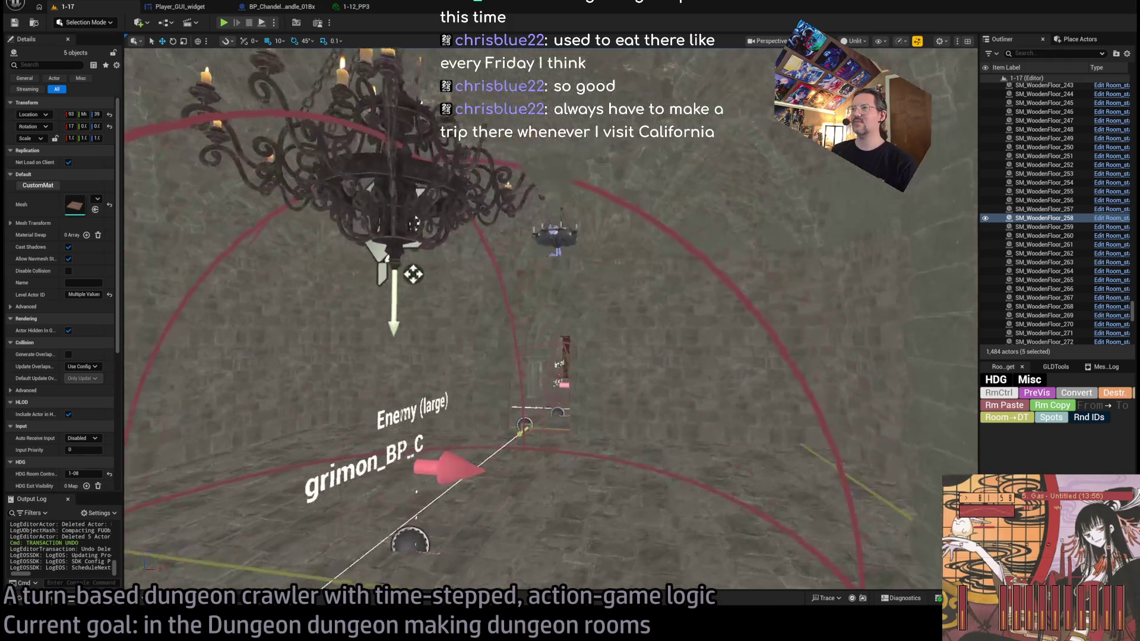
pyautogui.scroll(3, 444, 265)
pyautogui.moveTo(444, 265); pyautogui.dragTo(284, 332)
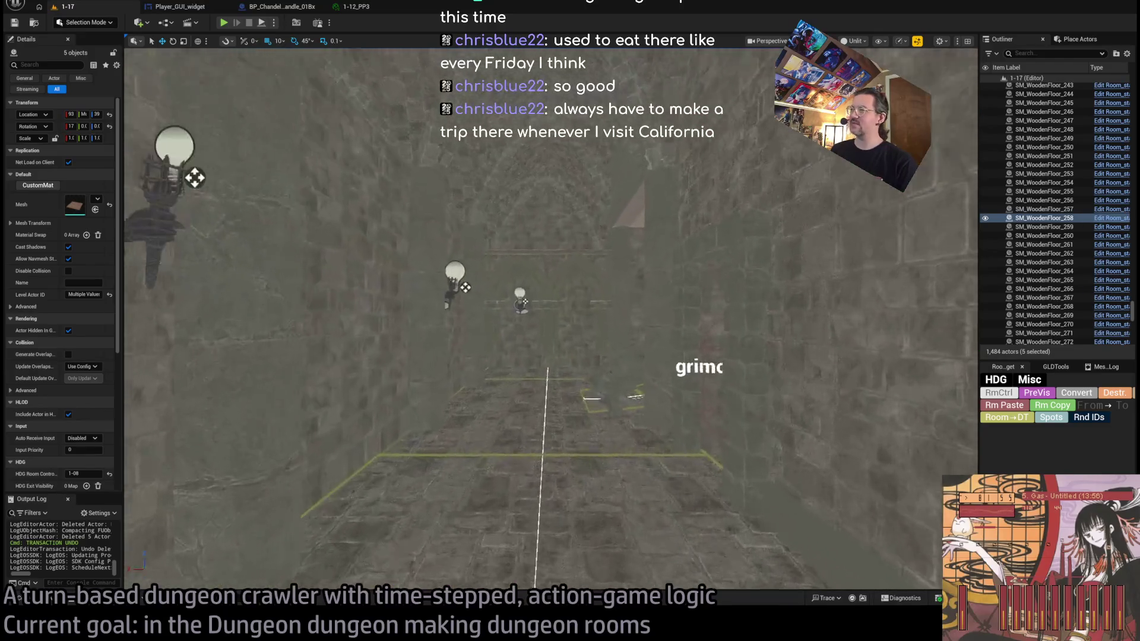
pyautogui.moveTo(518, 297); pyautogui.dragTo(505, 368)
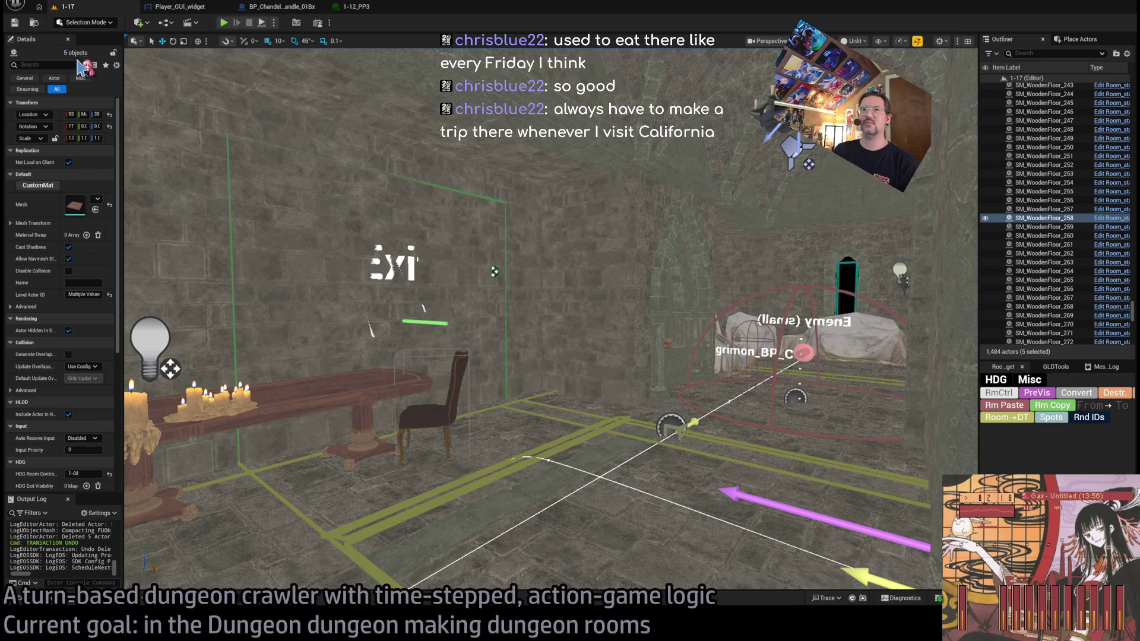
# Step: Fly the camera to the pillar base facing the Exit W0 1x1 marker
pyautogui.press('f')
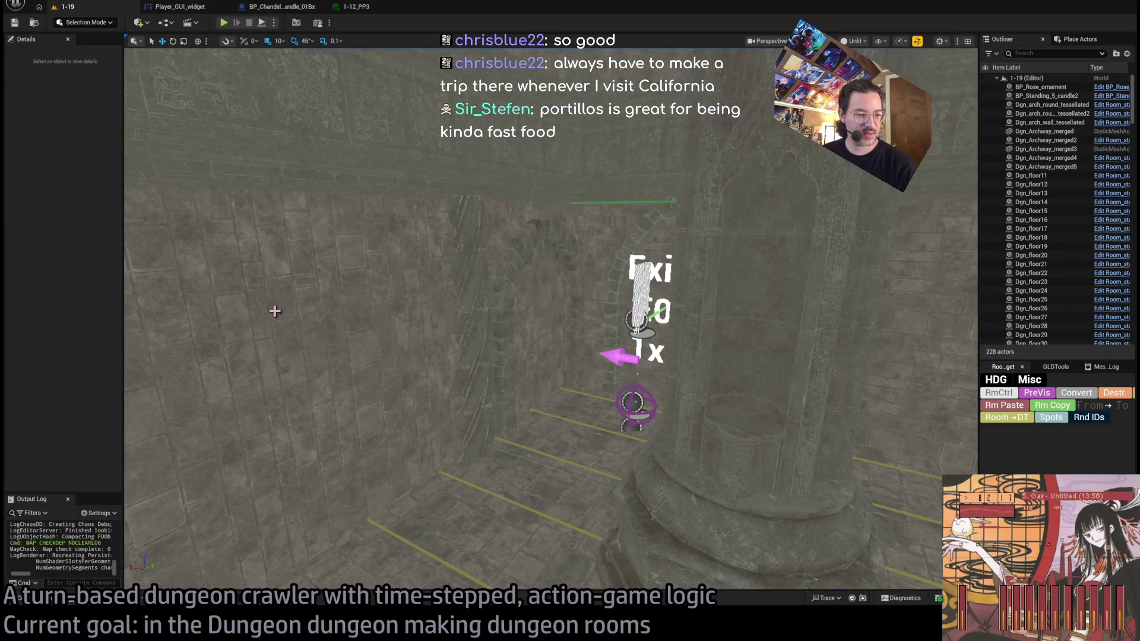
pyautogui.moveTo(286, 317)
pyautogui.mouseDown()
pyautogui.moveTo(404, 279)
pyautogui.moveTo(178, 445)
pyautogui.moveTo(344, 262)
pyautogui.mouseUp()
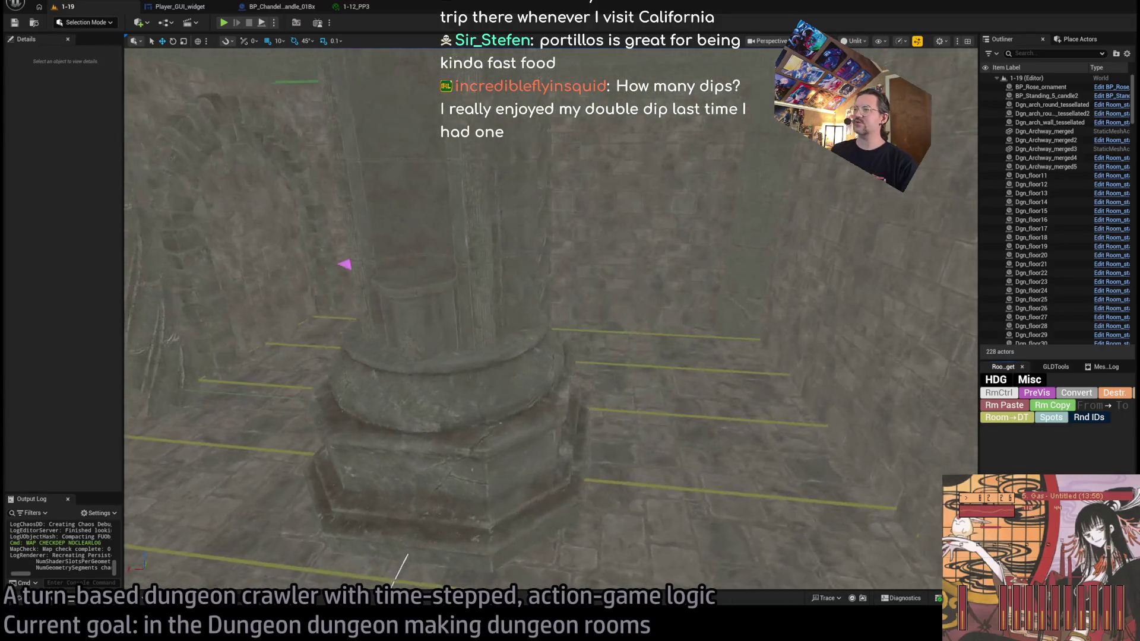
pyautogui.moveTo(410, 312)
pyautogui.mouseDown()
pyautogui.moveTo(392, 312)
pyautogui.moveTo(434, 303)
pyautogui.mouseUp()
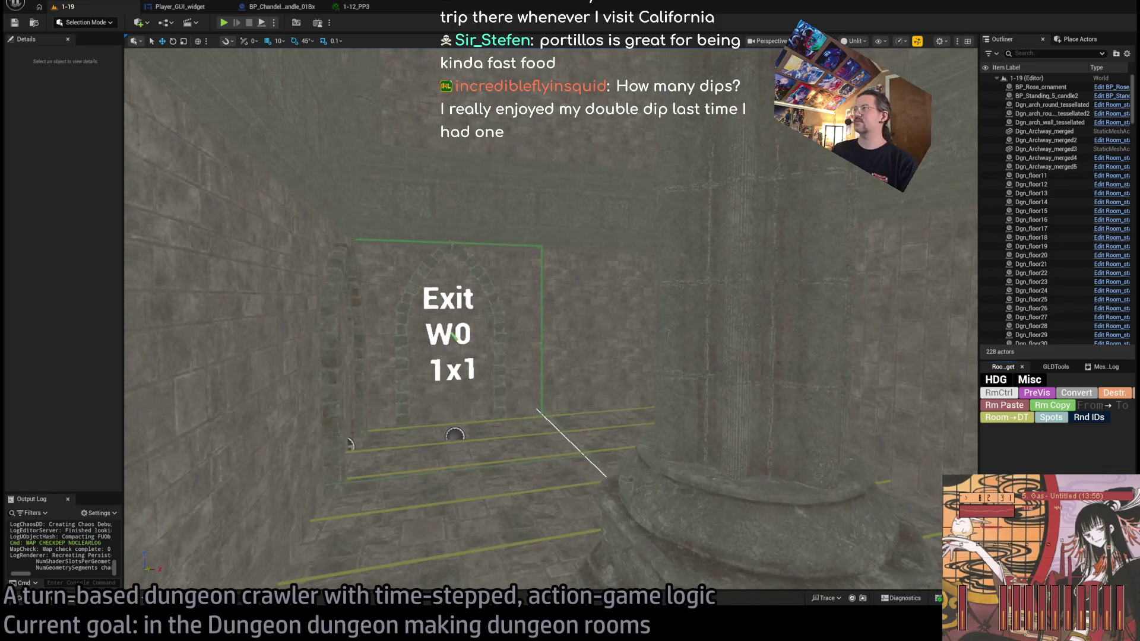
# Step: Preview the room lit, return to unlit, and frame the Exit marker and player start
pyautogui.hotkey('alt', '4')
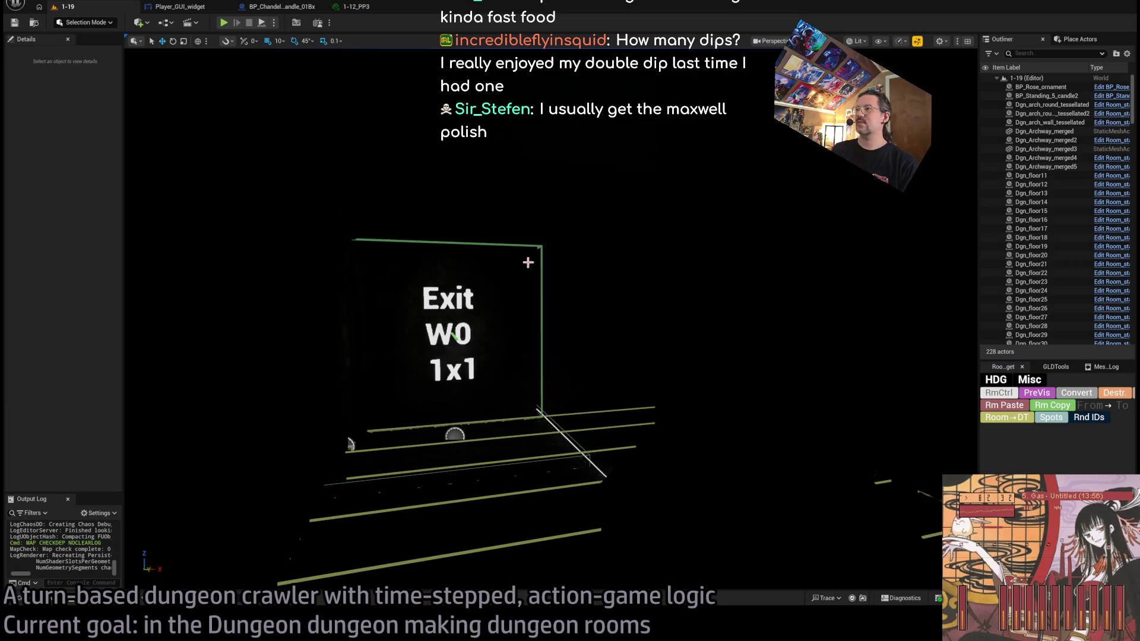
pyautogui.hotkey('alt', '3')
pyautogui.moveTo(350, 444); pyautogui.dragTo(357, 493)
pyautogui.moveTo(618, 220)
pyautogui.mouseDown()
pyautogui.moveTo(618, 201)
pyautogui.moveTo(614, 238)
pyautogui.moveTo(618, 220)
pyautogui.mouseUp()
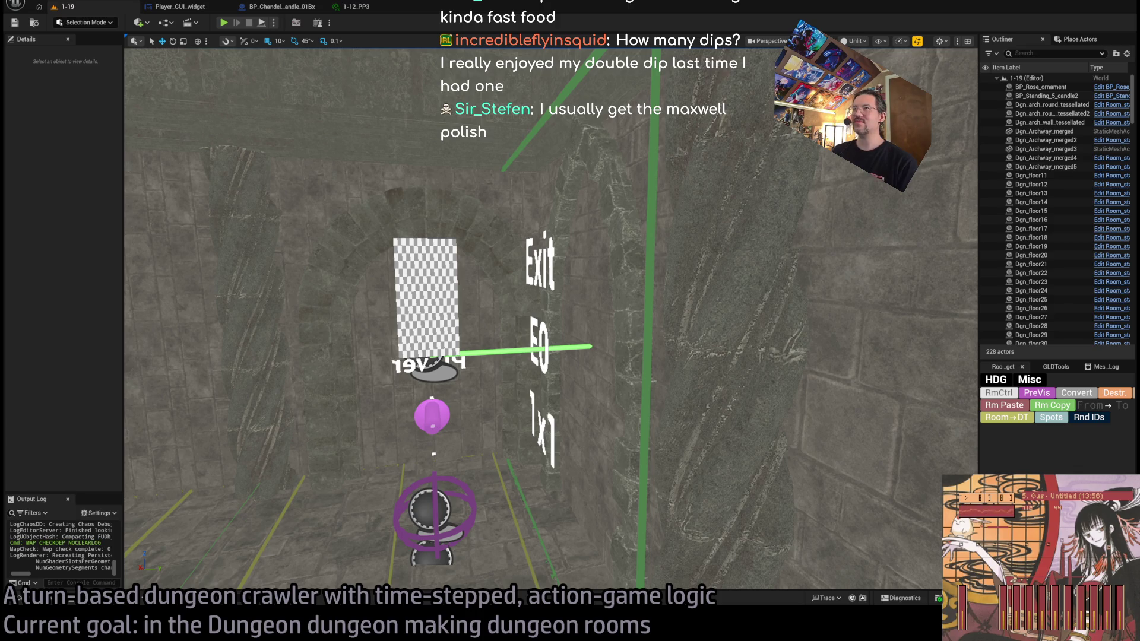
# Step: Search Google for 'maxwell polish' and open the Maxwell Street Polish Wikipedia article
pyautogui.hotkey('alt', 'Tab')
pyautogui.write('maxwell polish')
pyautogui.press('Return')
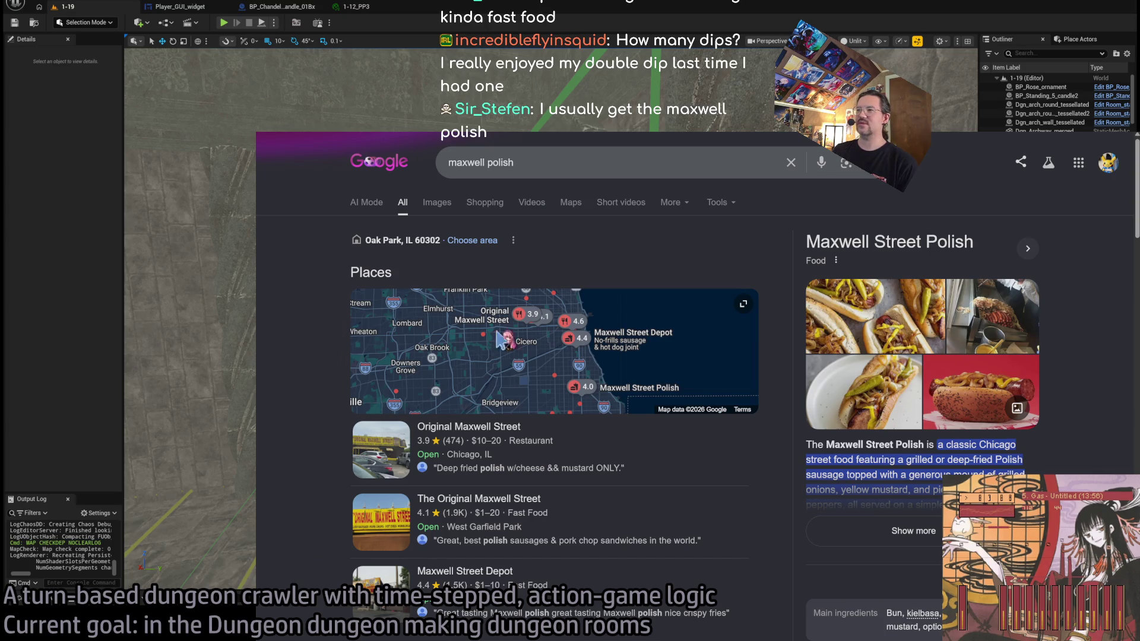
pyautogui.scroll(-7, 528, 466)
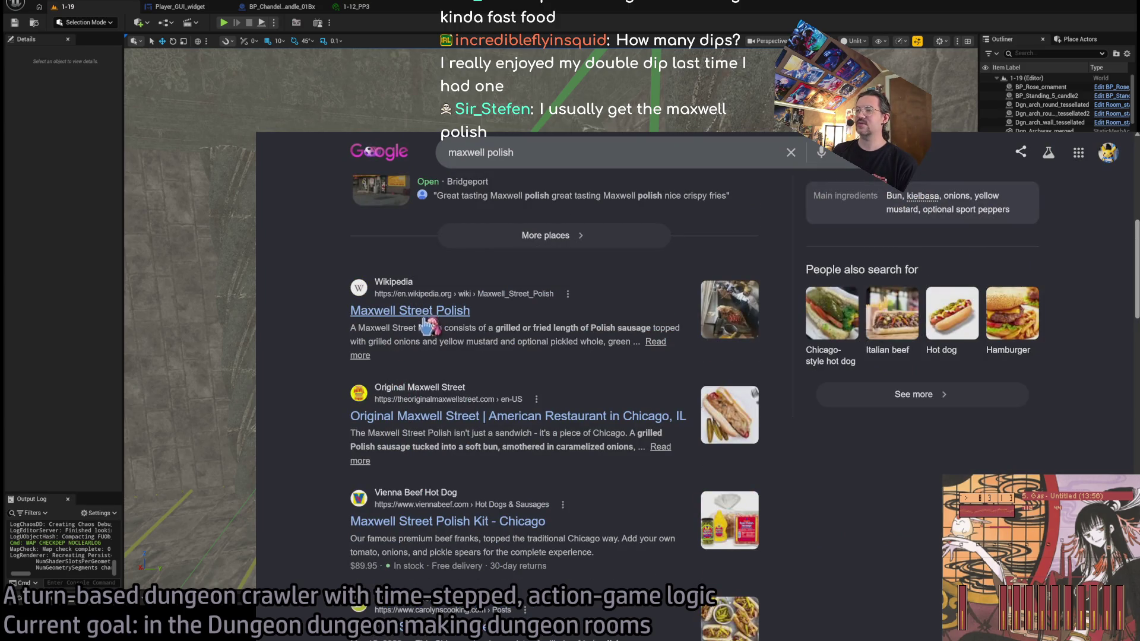
pyautogui.scroll(7, 380, 356)
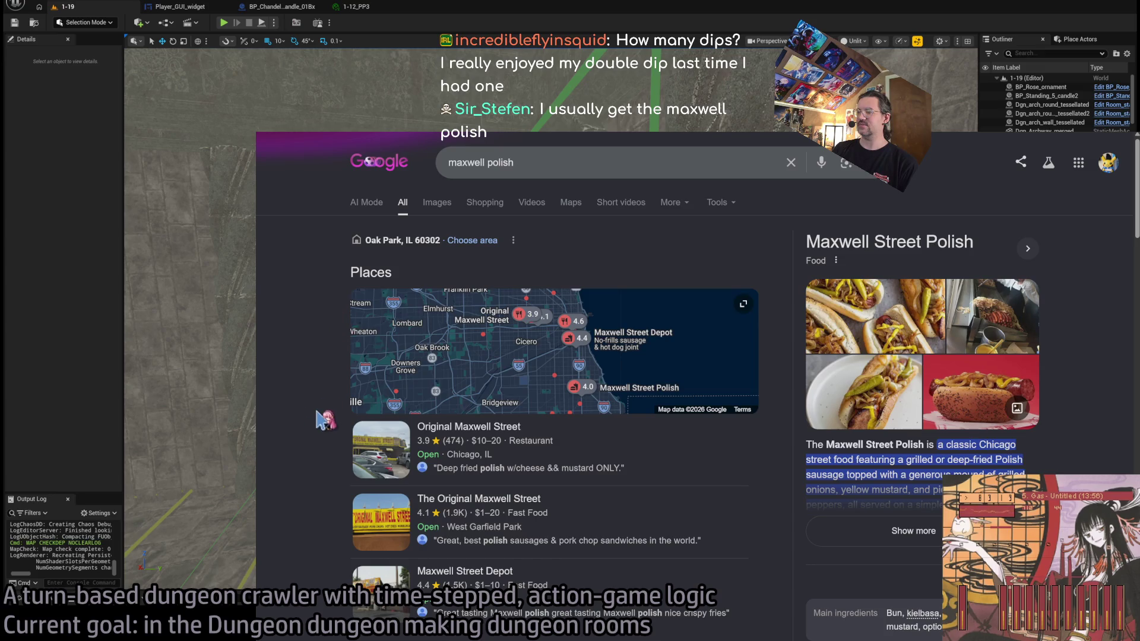
pyautogui.scroll(-5, 327, 416)
pyautogui.scroll(-1, 321, 423)
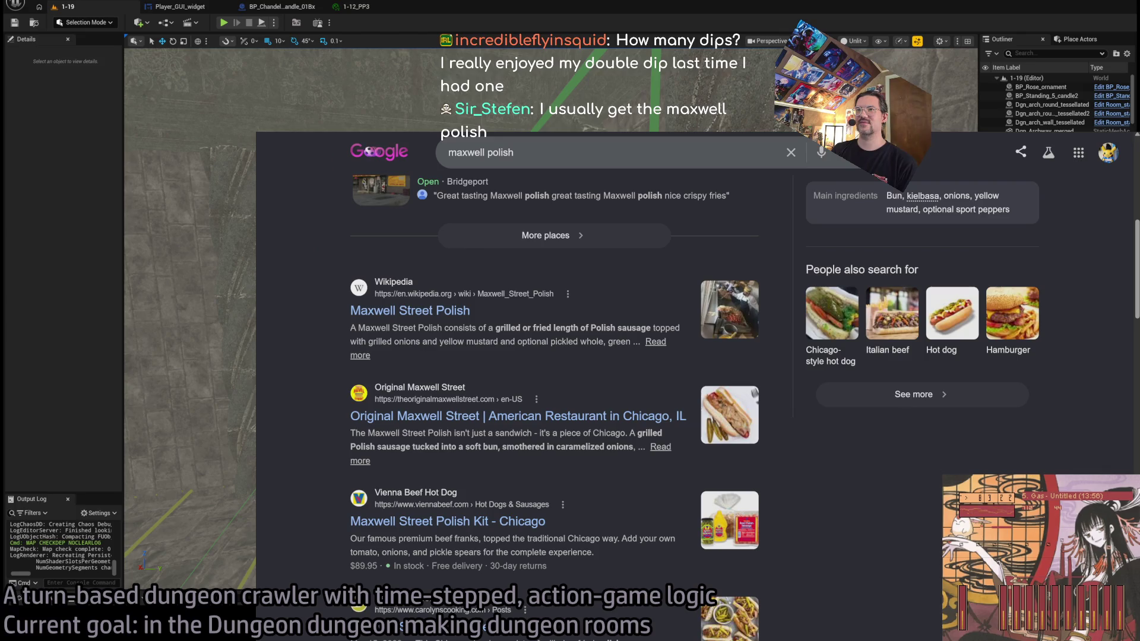
pyautogui.click(395, 311)
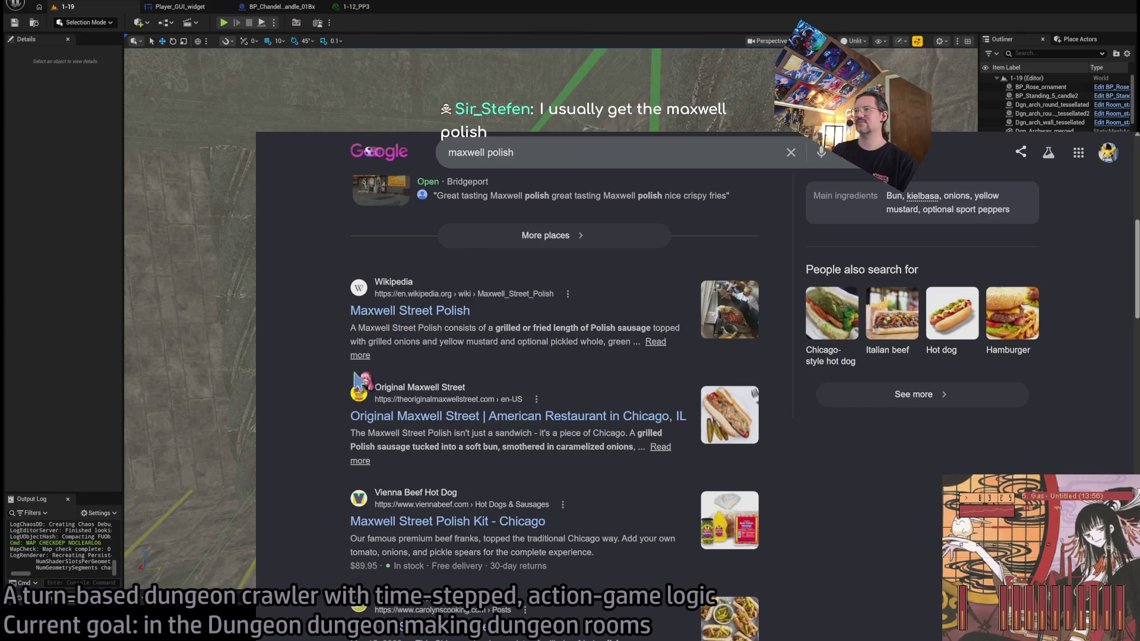
pyautogui.scroll(-4, 394, 362)
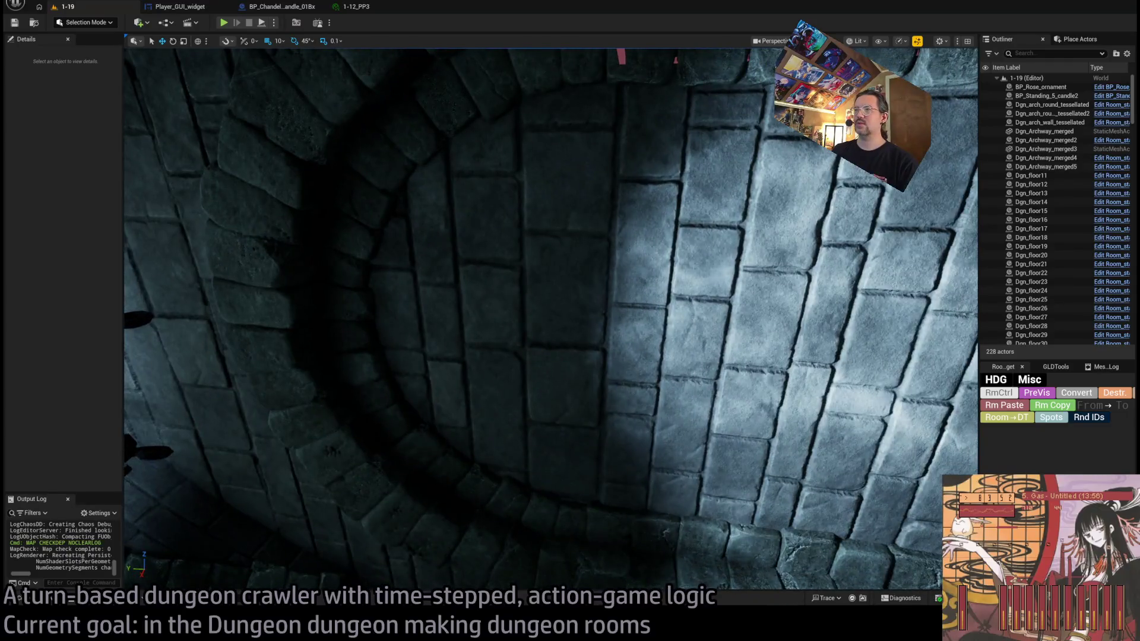
# Step: Bring the stone wall into view and select the torch sconce with its light
pyautogui.moveTo(832, 355); pyautogui.dragTo(831, 356)
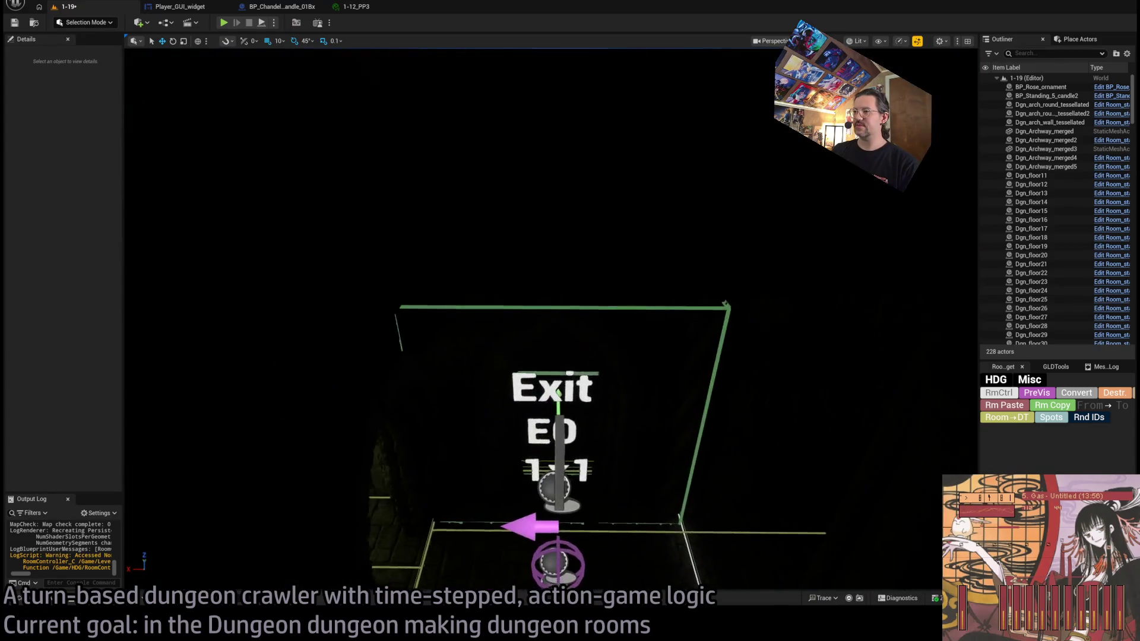
pyautogui.moveTo(785, 343); pyautogui.dragTo(784, 342)
pyautogui.click(635, 306)
# Step: Duplicate the torch sconce and its light with Ctrl+D
pyautogui.moveTo(636, 306); pyautogui.dragTo(635, 306)
pyautogui.moveTo(710, 342); pyautogui.dragTo(710, 342)
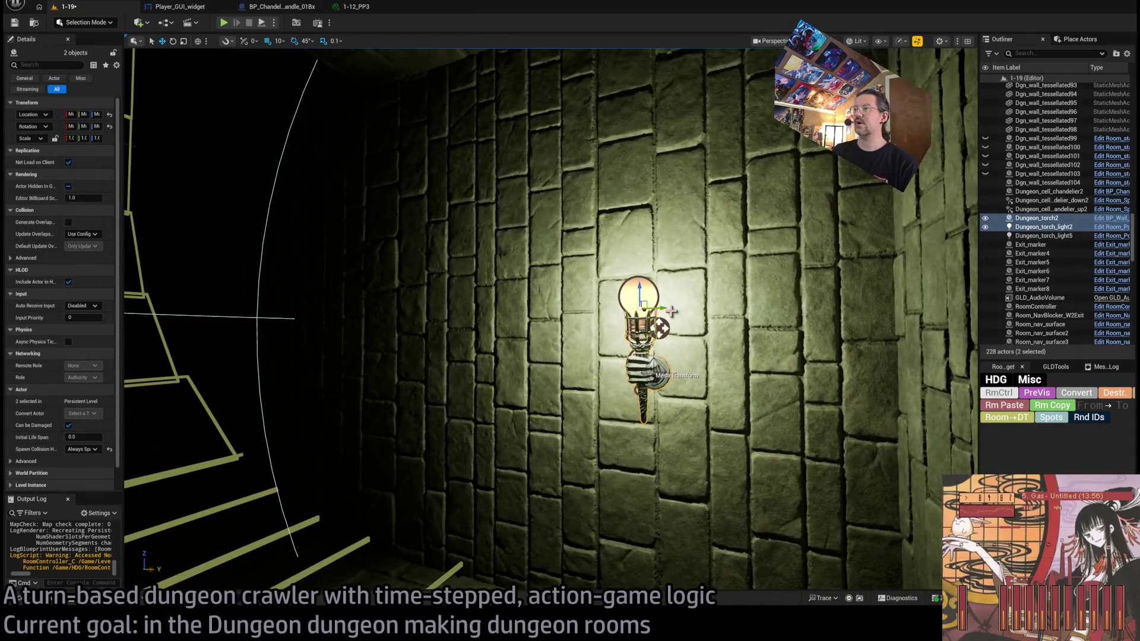
pyautogui.hotkey('ctrl', 'd')
# Step: Fly around the shaft to inspect the duplicated torch and the Exit marker
pyautogui.moveTo(645, 305); pyautogui.dragTo(645, 305)
pyautogui.moveTo(467, 218); pyautogui.dragTo(467, 218)
pyautogui.moveTo(547, 279); pyautogui.dragTo(547, 279)
pyautogui.moveTo(602, 342); pyautogui.dragTo(602, 342)
pyautogui.moveTo(599, 395); pyautogui.dragTo(599, 395)
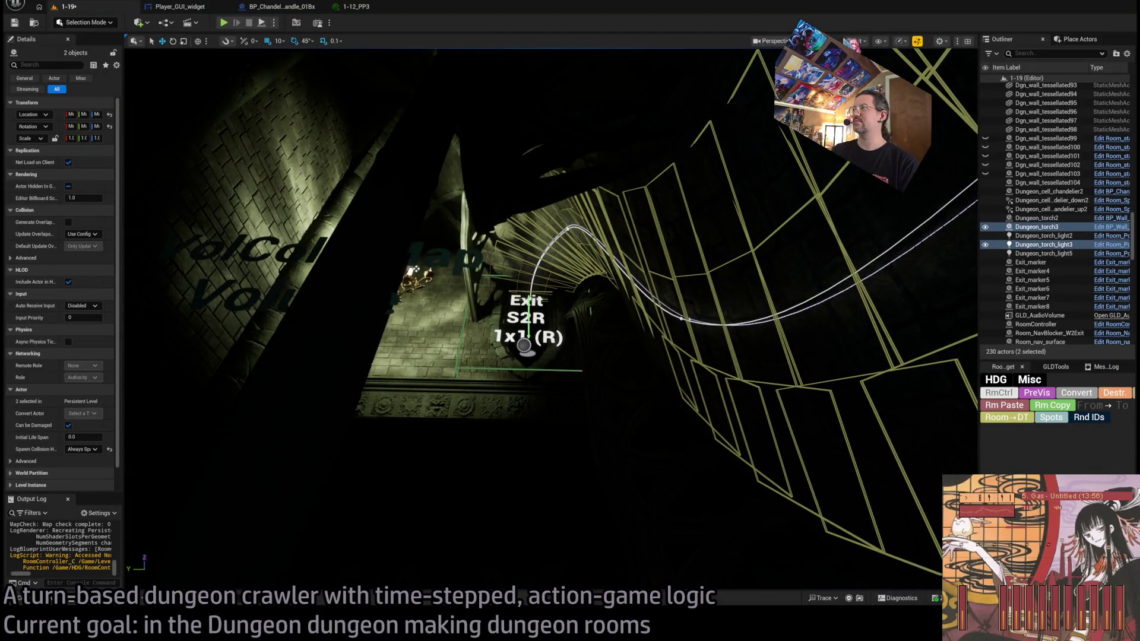
pyautogui.moveTo(414, 269); pyautogui.dragTo(648, 249)
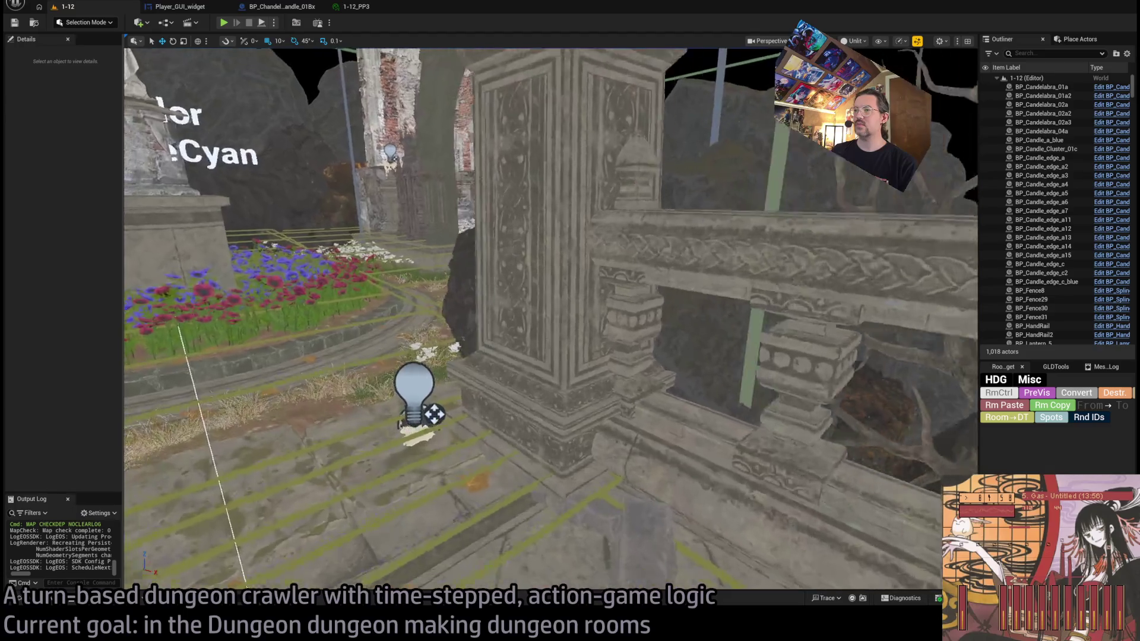
# Step: Copy the two LoculusLight fixtures from level 1-12 and paste them into level 1-19
pyautogui.click(611, 262)
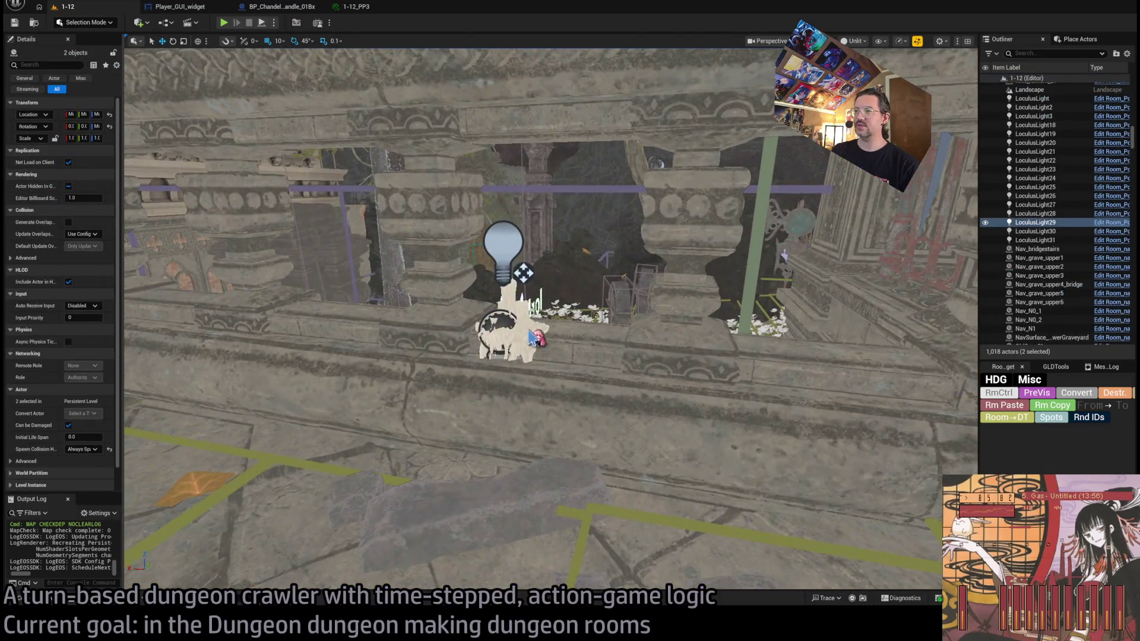
pyautogui.keyDown('ctrl'); pyautogui.click(504, 246); pyautogui.keyUp('ctrl')
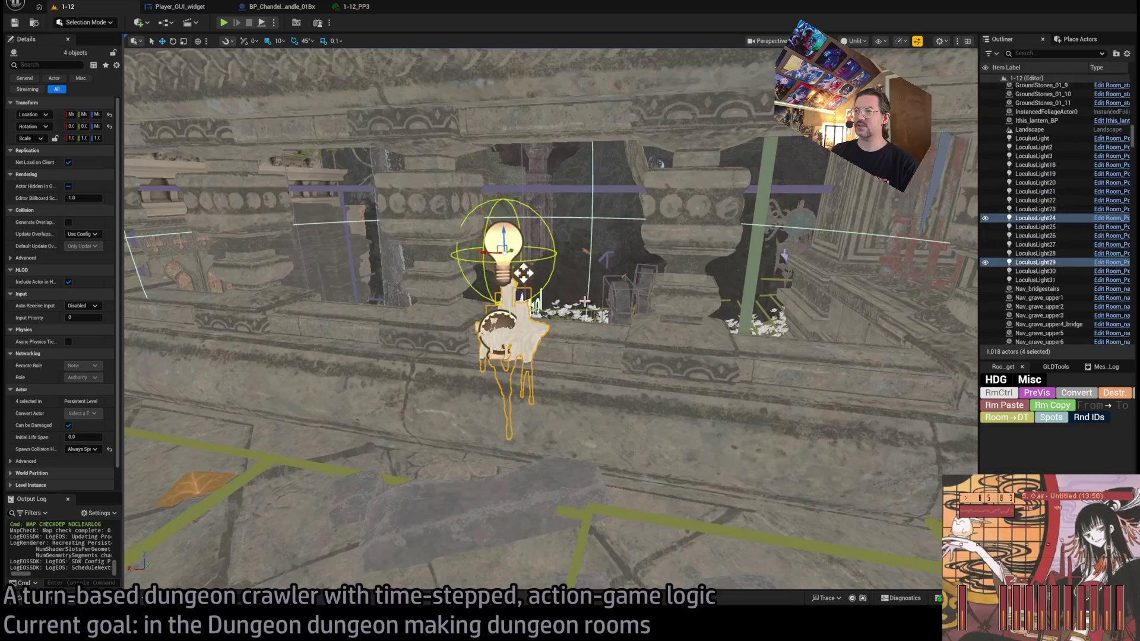
pyautogui.hotkey('ctrl', 'c')
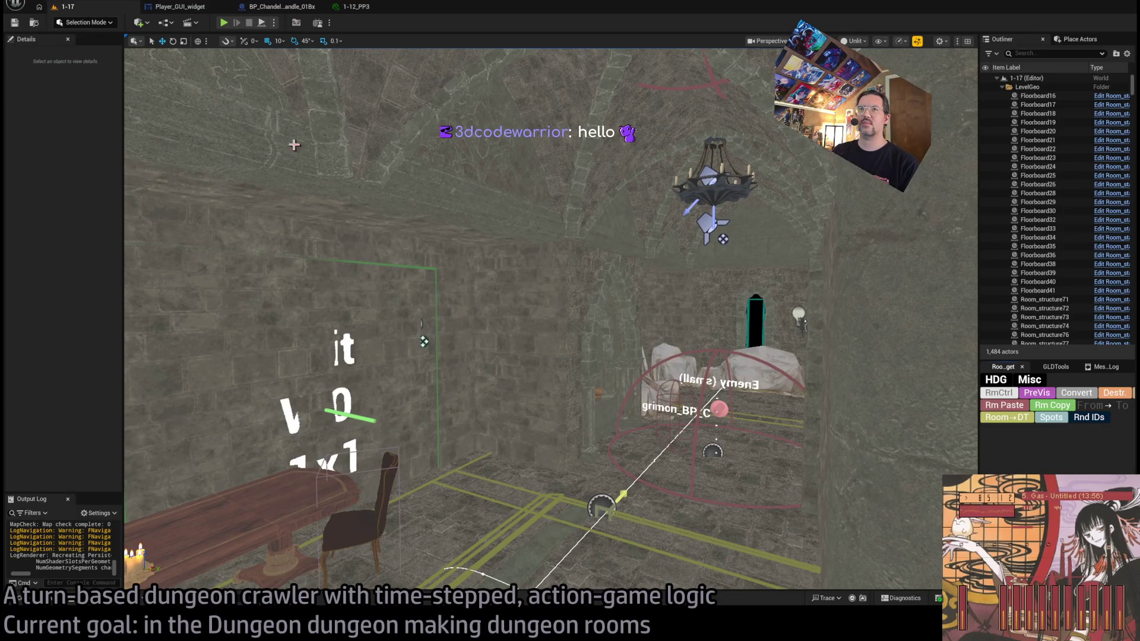
pyautogui.hotkey('ctrl', 'v')
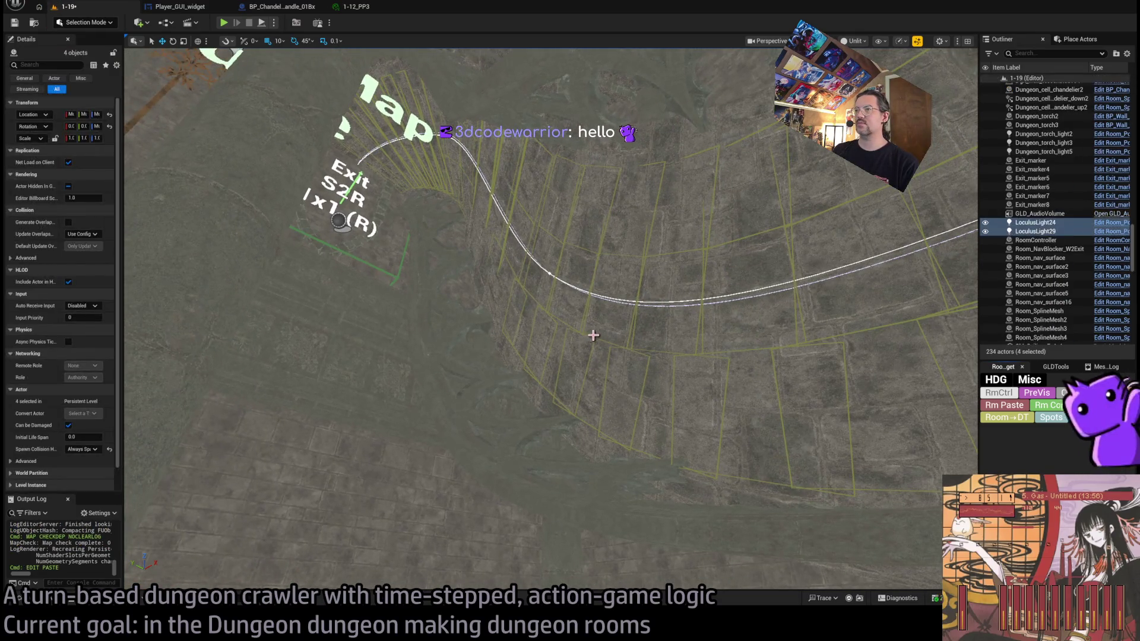
# Step: Fly to the pasted light fixtures on the chamber floor and select just one of them
pyautogui.press('f')
pyautogui.scroll(-5, 551, 321)
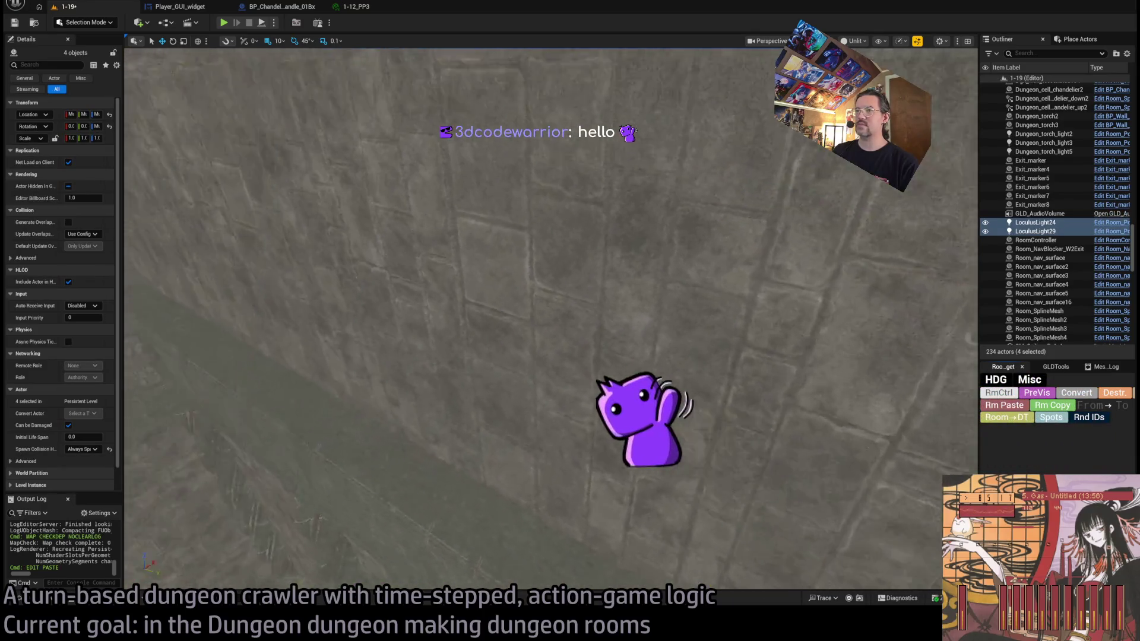
pyautogui.scroll(-5, 551, 321)
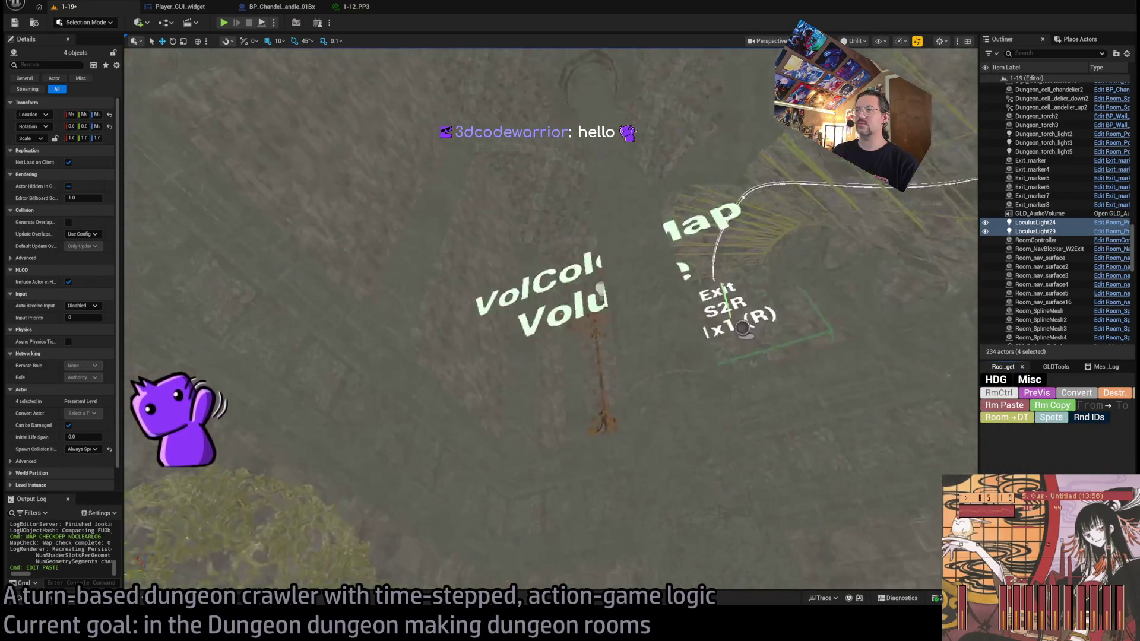
pyautogui.scroll(-5, 551, 321)
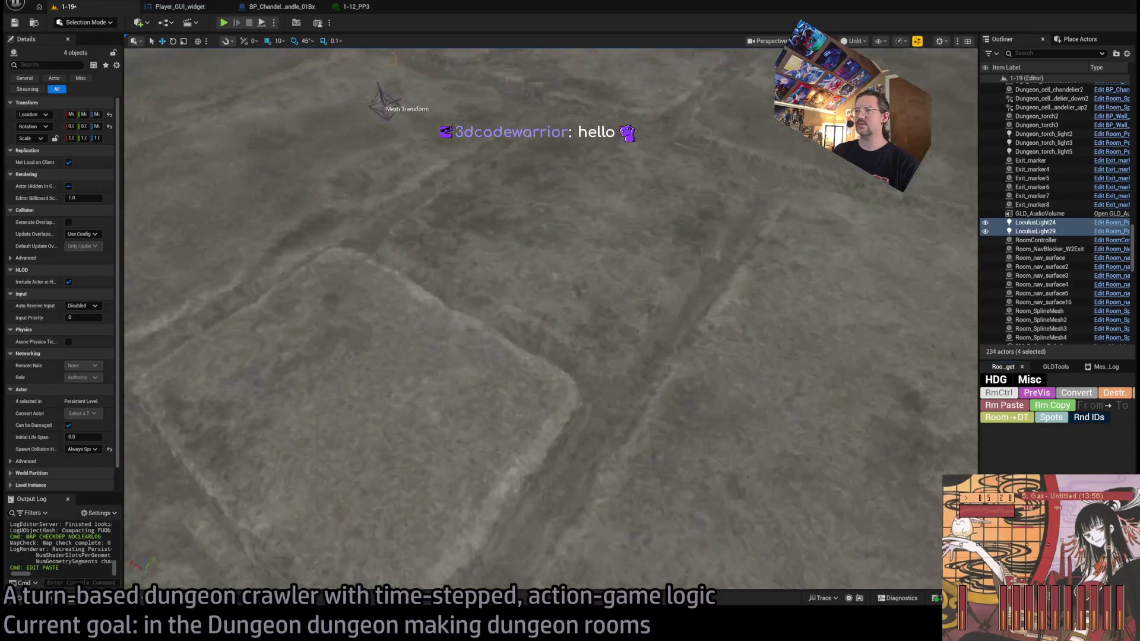
pyautogui.scroll(2, 551, 321)
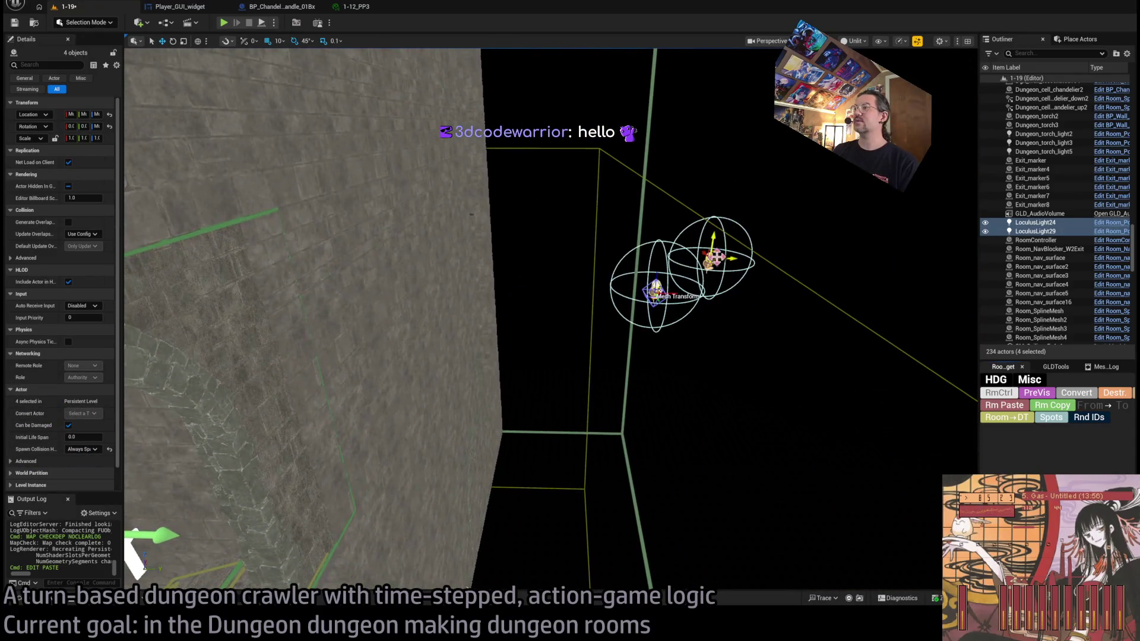
pyautogui.scroll(-6, 459, 254)
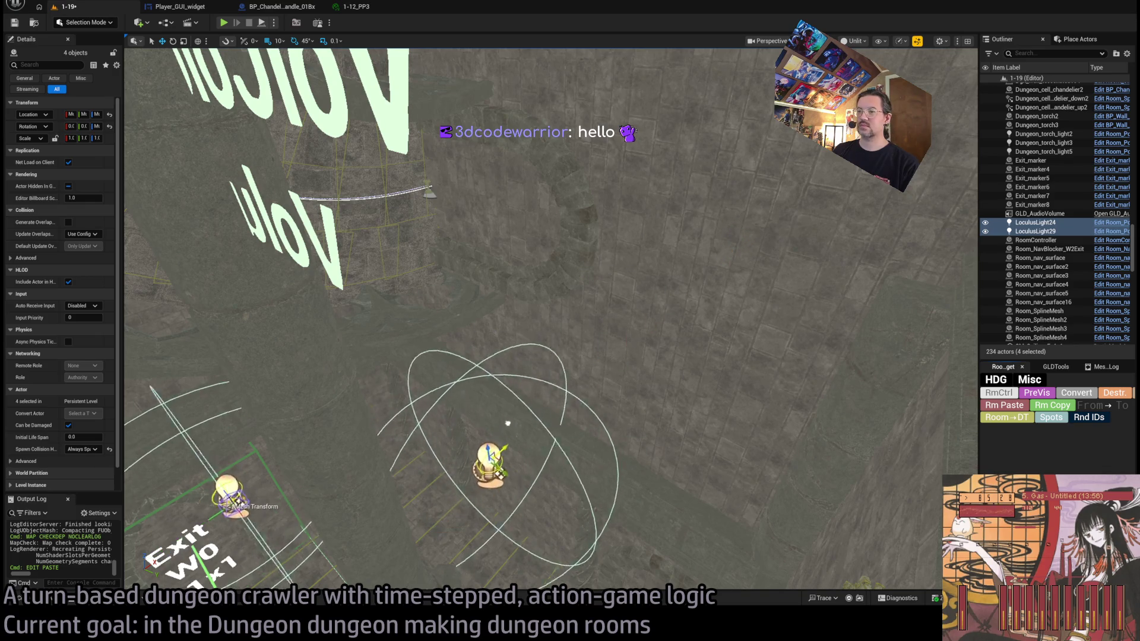
pyautogui.scroll(2, 527, 411)
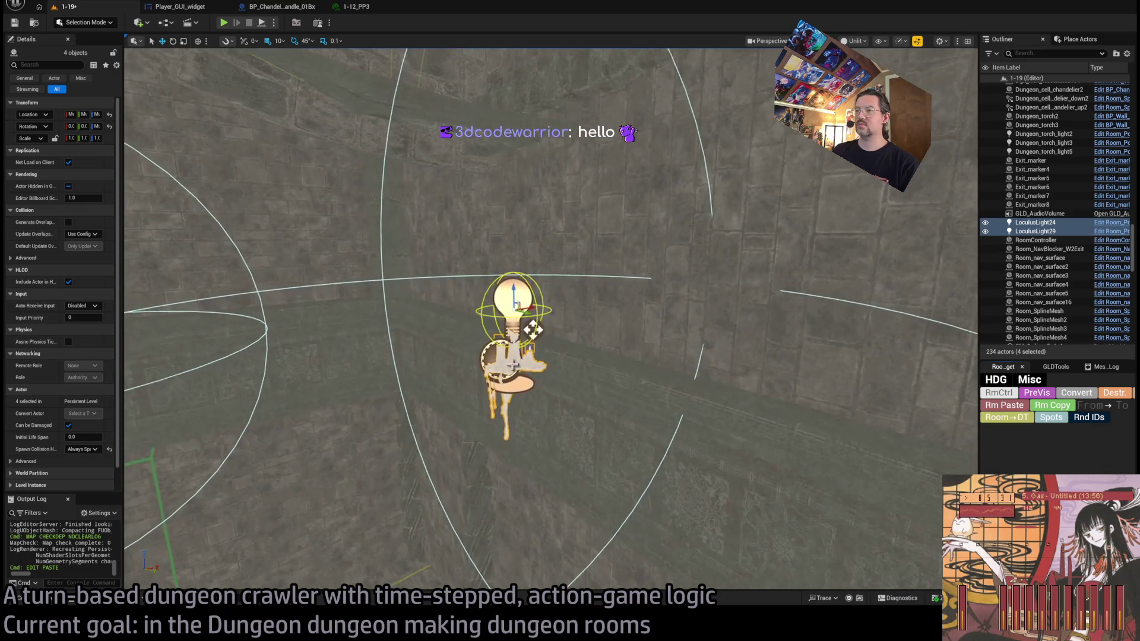
pyautogui.click(513, 365)
pyautogui.scroll(-2, 523, 386)
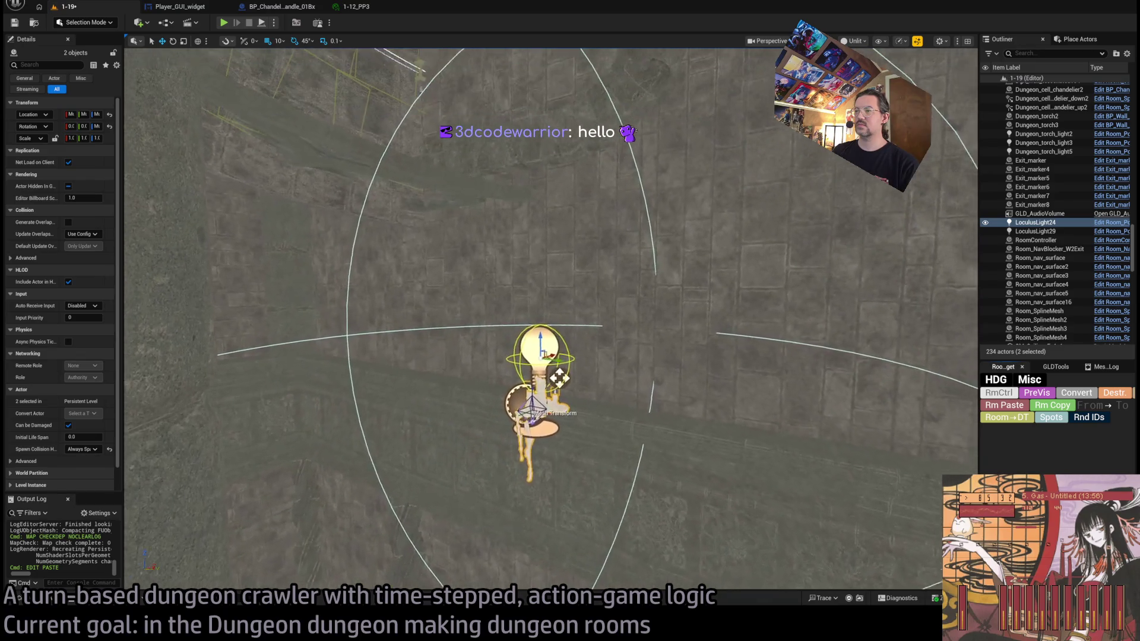
# Step: Select the candle and its light and rotate them about 90 degrees
pyautogui.click(562, 378)
pyautogui.press('e')
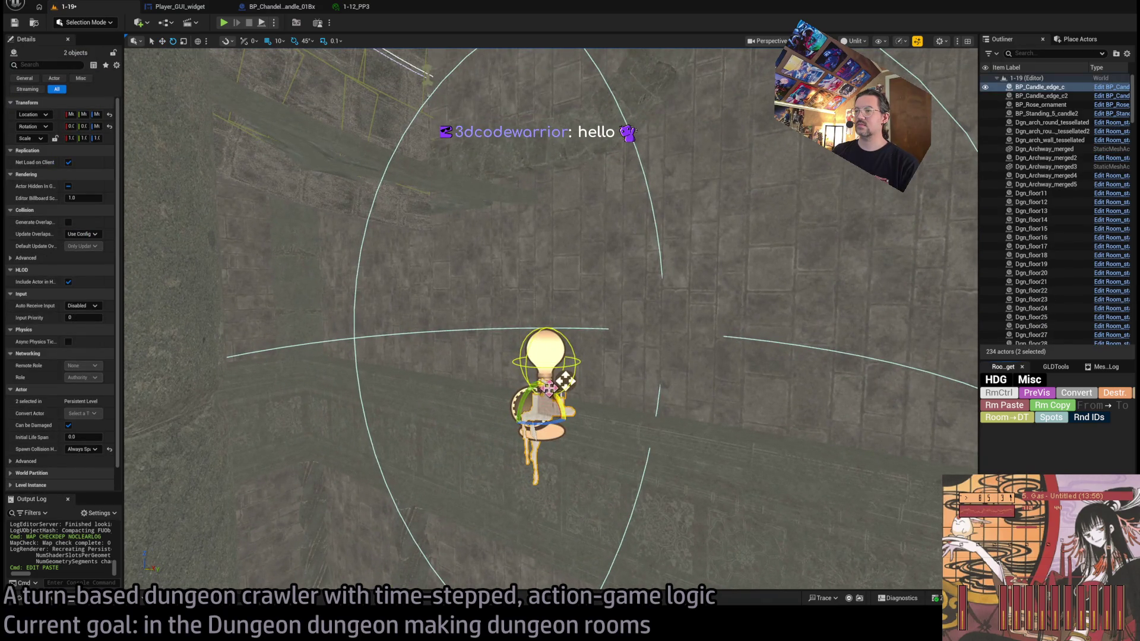
pyautogui.moveTo(565, 380); pyautogui.dragTo(605, 453)
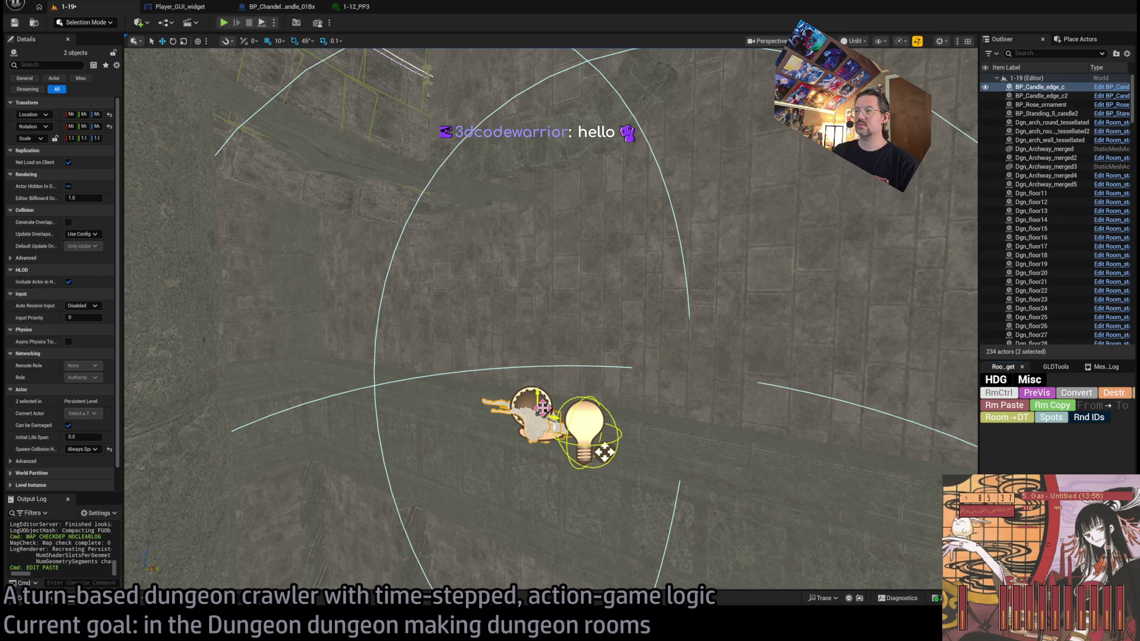
pyautogui.press('f')
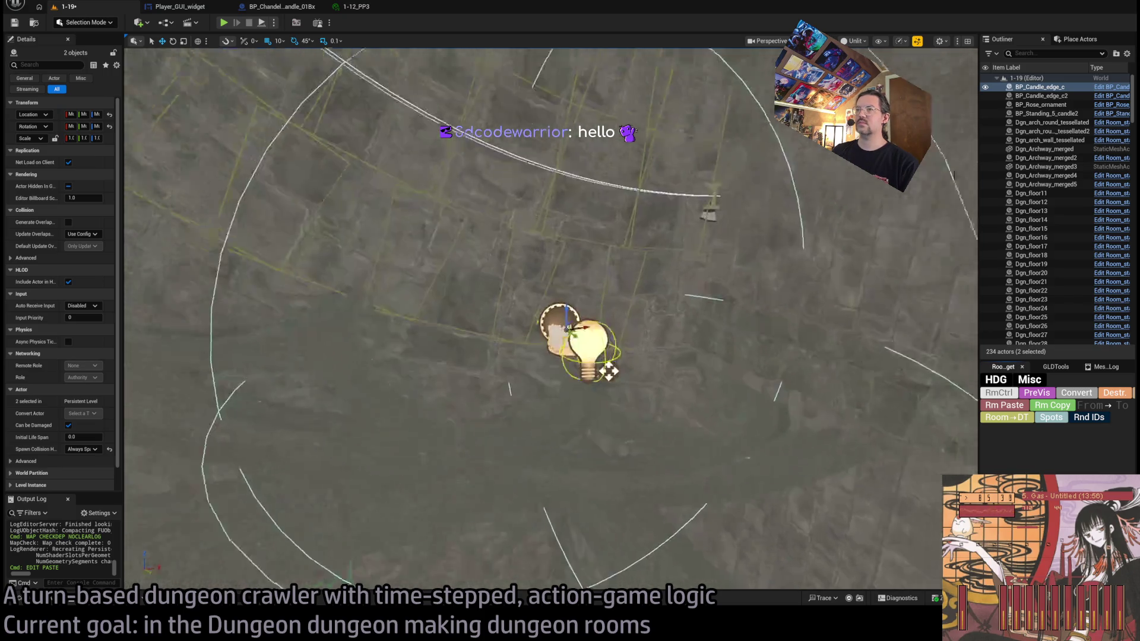
pyautogui.moveTo(618, 305)
pyautogui.mouseDown()
pyautogui.moveTo(862, 304)
pyautogui.moveTo(871, 265)
pyautogui.moveTo(879, 270)
pyautogui.moveTo(621, 335)
pyautogui.moveTo(325, 527)
pyautogui.moveTo(415, 324)
pyautogui.moveTo(465, 442)
pyautogui.moveTo(362, 479)
pyautogui.moveTo(215, 429)
pyautogui.moveTo(633, 414)
pyautogui.moveTo(631, 510)
pyautogui.moveTo(605, 560)
pyautogui.moveTo(565, 293)
pyautogui.moveTo(546, 331)
pyautogui.mouseUp()
# Step: Nudge the candle group and its light slightly up-left along the wall
pyautogui.scroll(5, 735, 219)
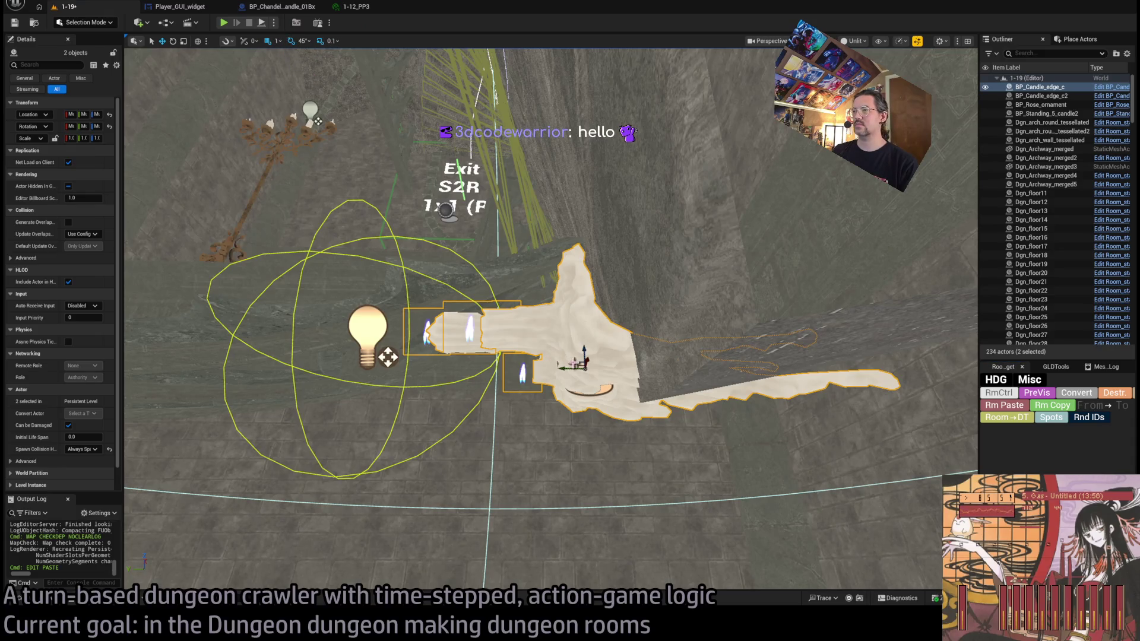
pyautogui.scroll(3, 551, 357)
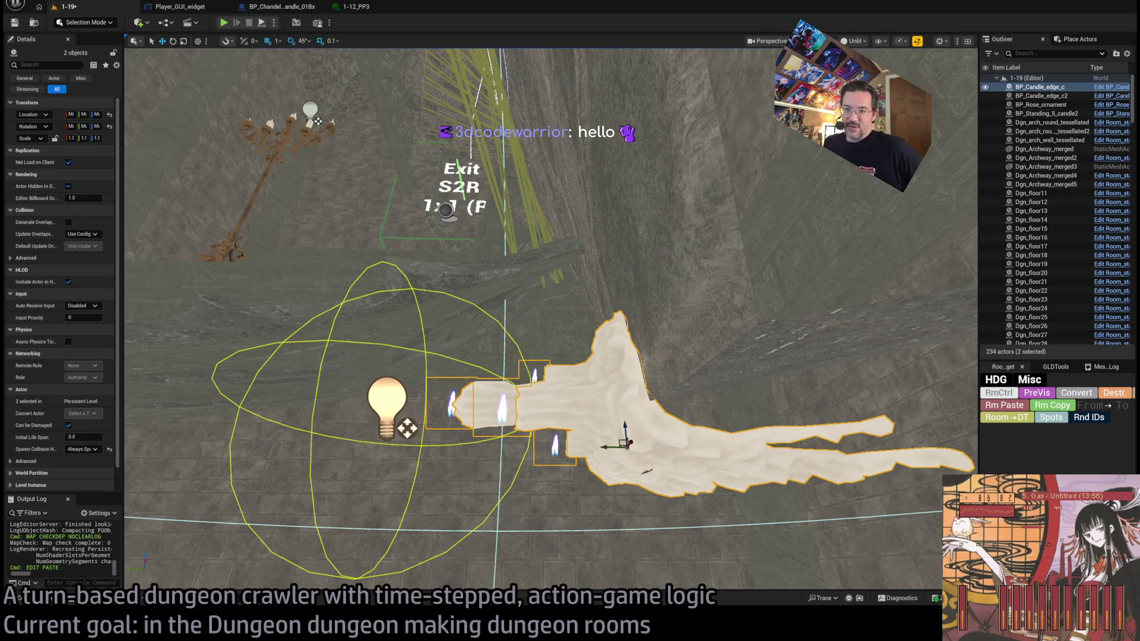
pyautogui.scroll(-5, 551, 319)
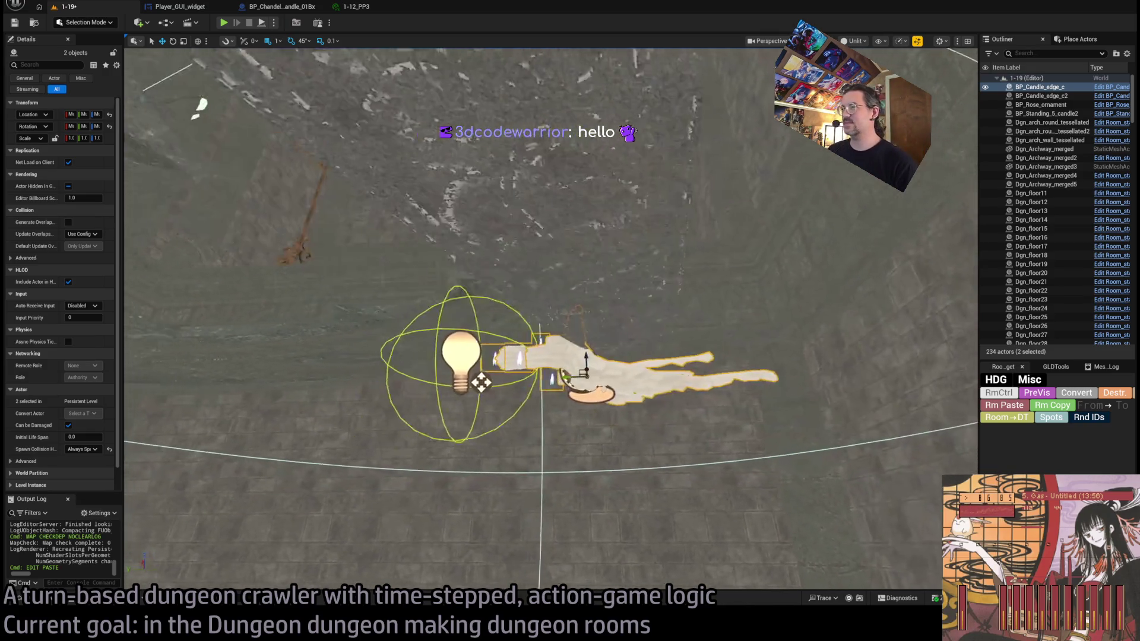
pyautogui.scroll(5, 579, 439)
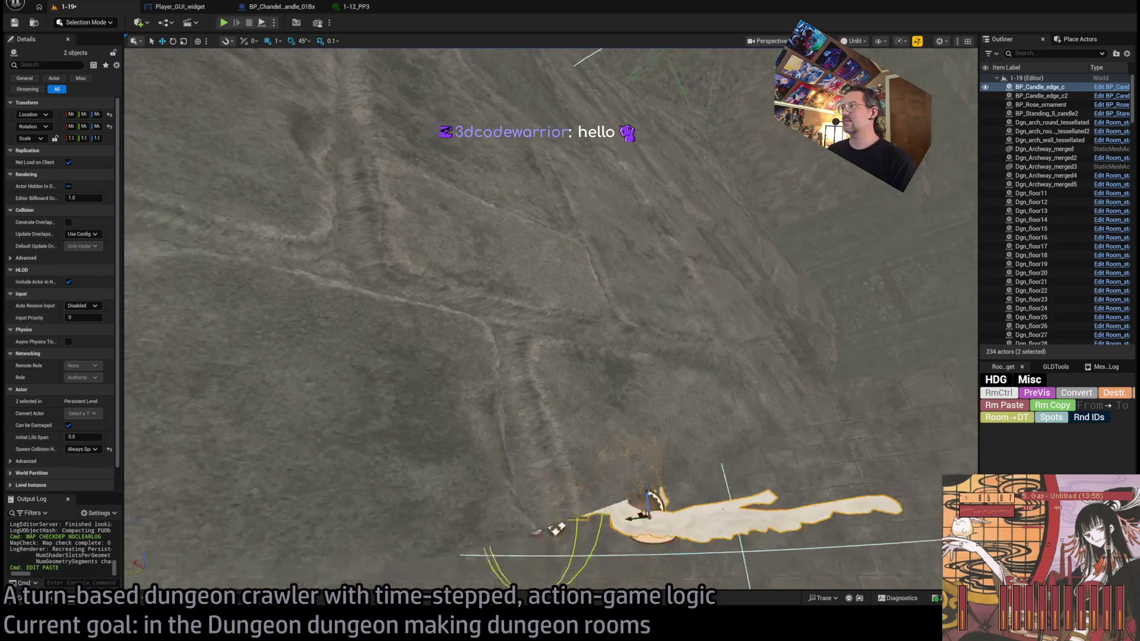
pyautogui.scroll(3, 510, 356)
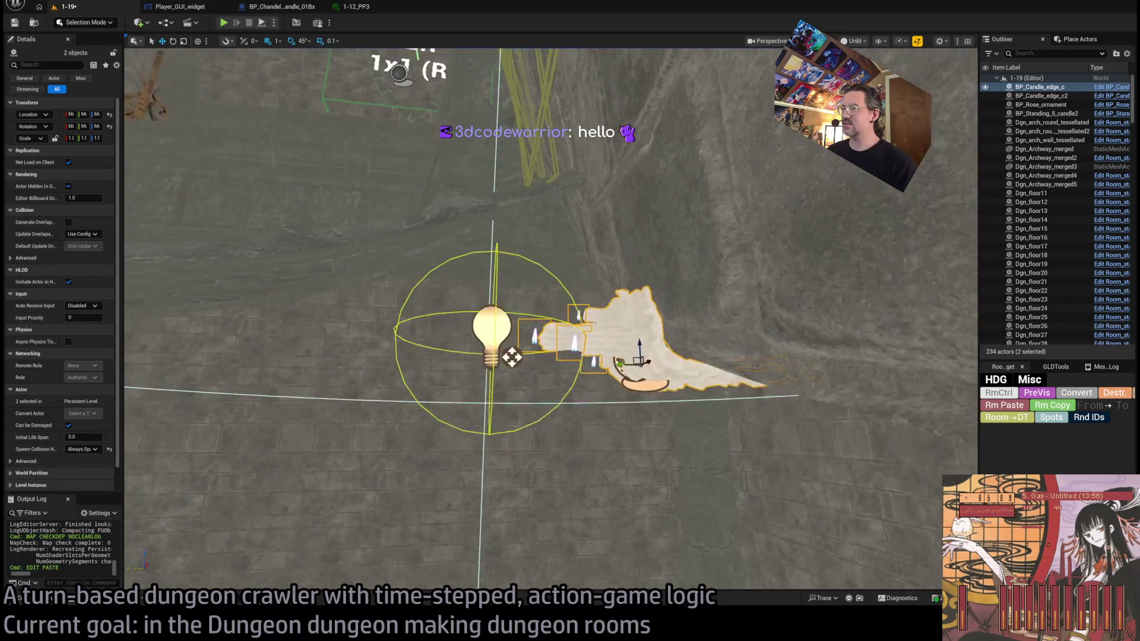
pyautogui.moveTo(622, 383); pyautogui.dragTo(622, 383)
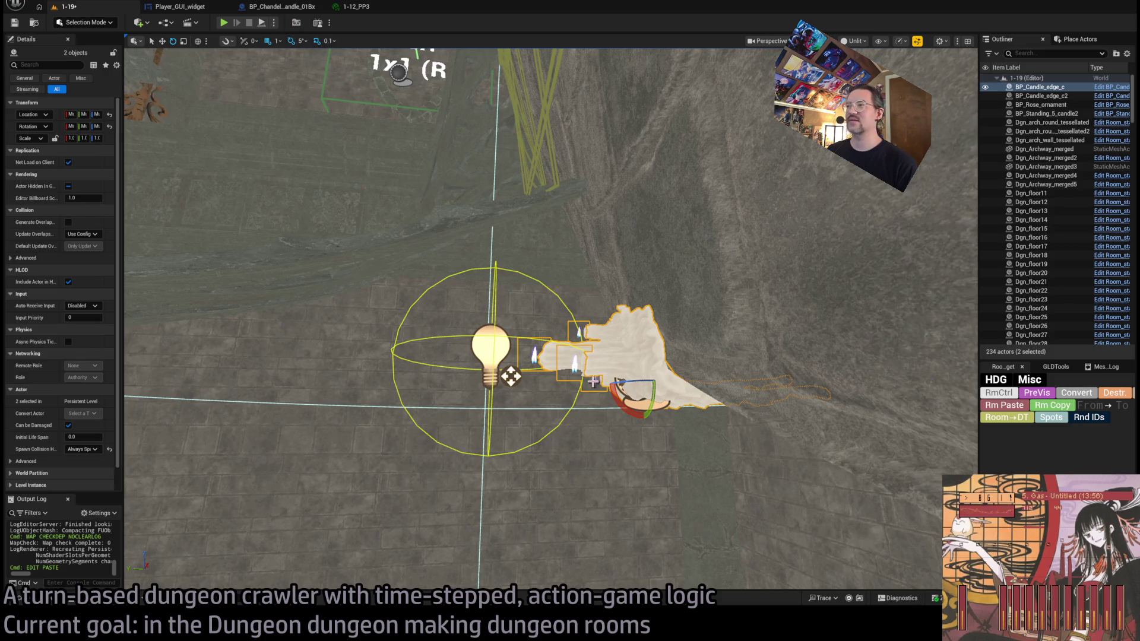
pyautogui.moveTo(511, 376)
pyautogui.mouseDown()
pyautogui.moveTo(453, 230)
pyautogui.moveTo(490, 264)
pyautogui.moveTo(492, 331)
pyautogui.moveTo(569, 331)
pyautogui.mouseUp()
# Step: Turn off rotation snap and rotate the candle group about 6, then -2.78 degrees
pyautogui.press('e')
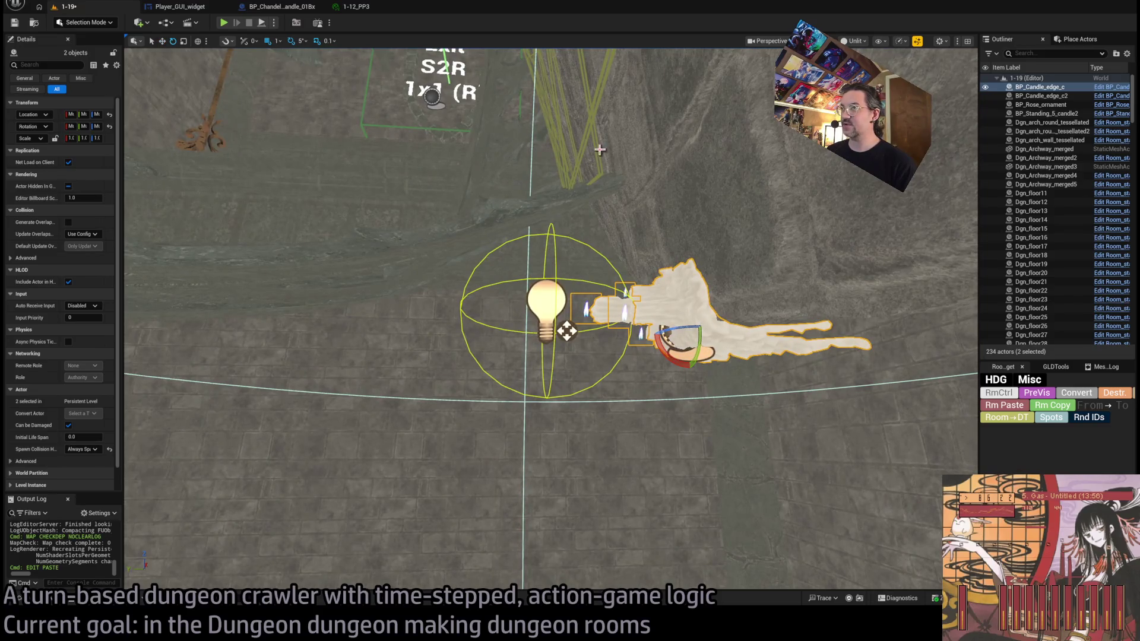
pyautogui.click(290, 43)
pyautogui.moveTo(677, 355); pyautogui.dragTo(724, 350)
pyautogui.moveTo(654, 326)
pyautogui.mouseDown()
pyautogui.moveTo(618, 347)
pyautogui.moveTo(613, 327)
pyautogui.mouseUp()
pyautogui.moveTo(510, 347)
pyautogui.mouseDown()
pyautogui.moveTo(466, 416)
pyautogui.moveTo(555, 416)
pyautogui.moveTo(577, 404)
pyautogui.mouseUp()
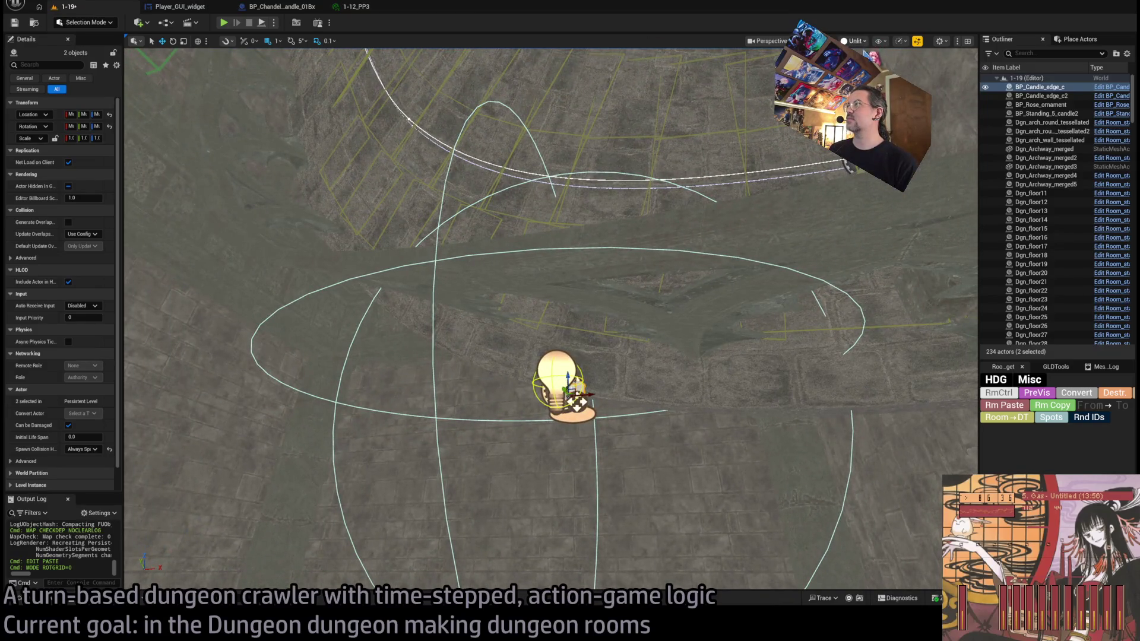
# Step: Preview the candle lighting in Lit view, then return to Unlit view
pyautogui.hotkey('alt', '4')
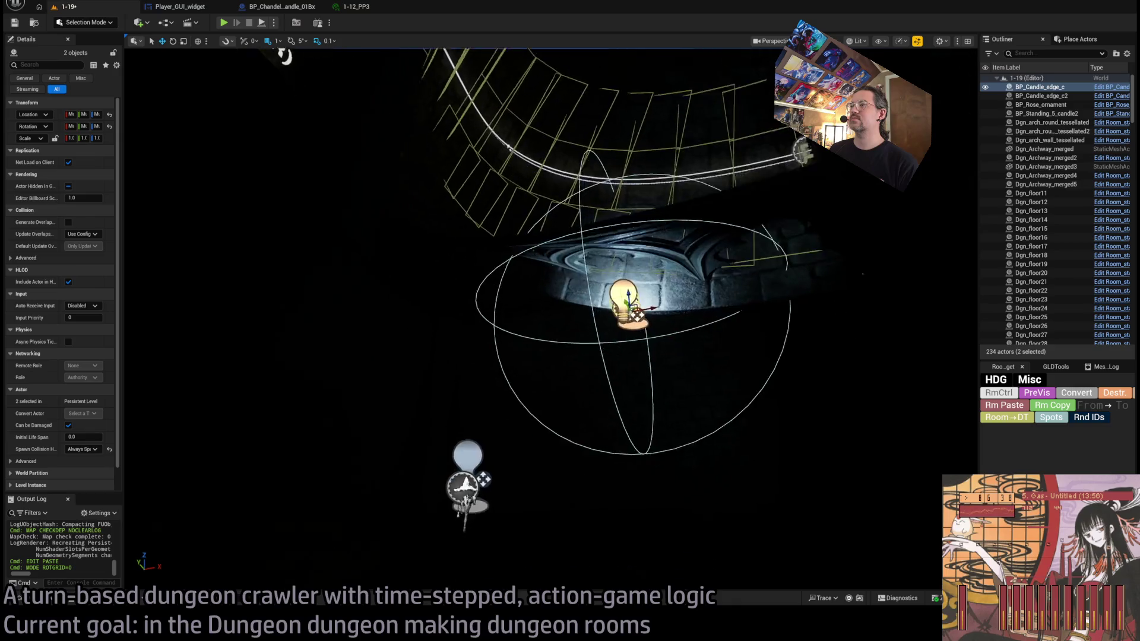
pyautogui.moveTo(552, 321)
pyautogui.mouseDown()
pyautogui.moveTo(553, 368)
pyautogui.moveTo(553, 315)
pyautogui.mouseUp()
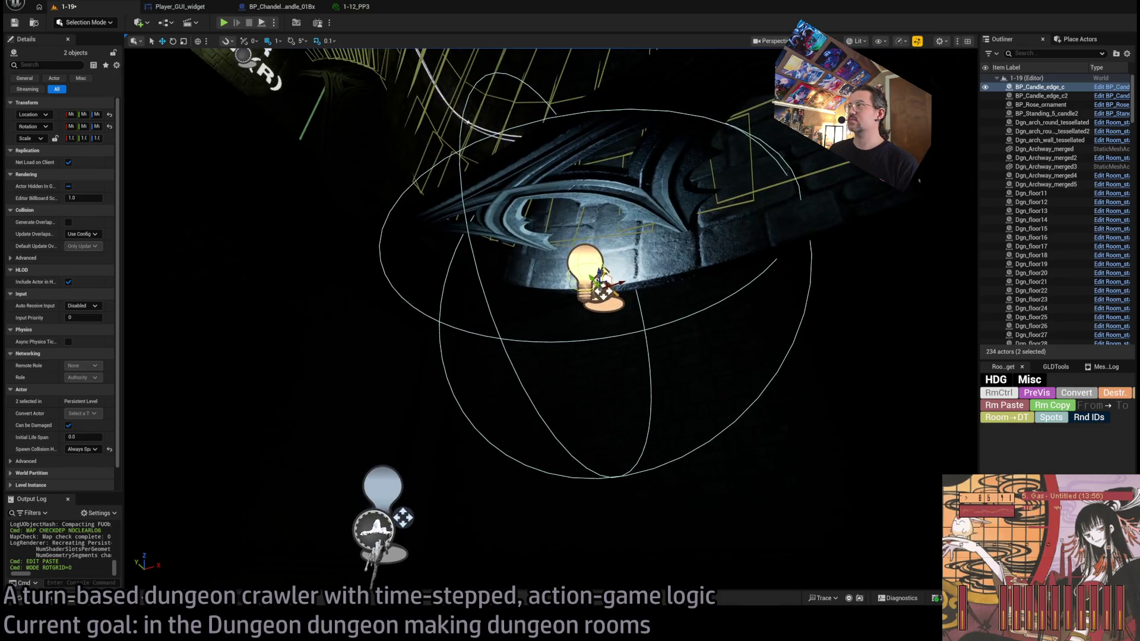
pyautogui.hotkey('alt', '3')
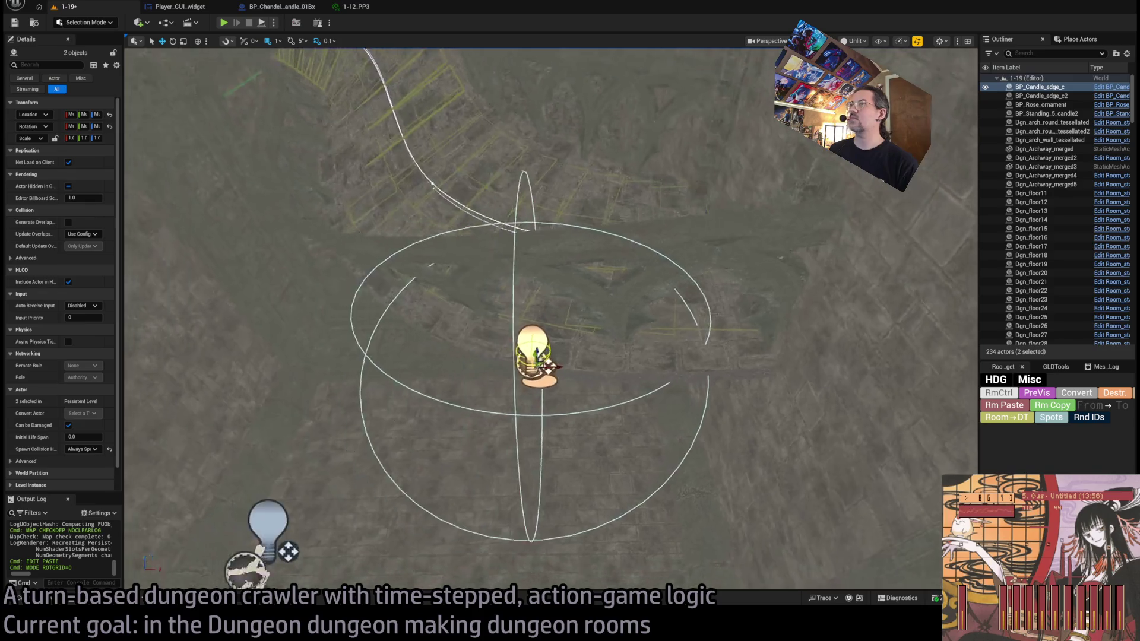
# Step: Select BP_Candle_edge_c2 together with its point light, ready for rotating
pyautogui.click(584, 358)
pyautogui.press('f')
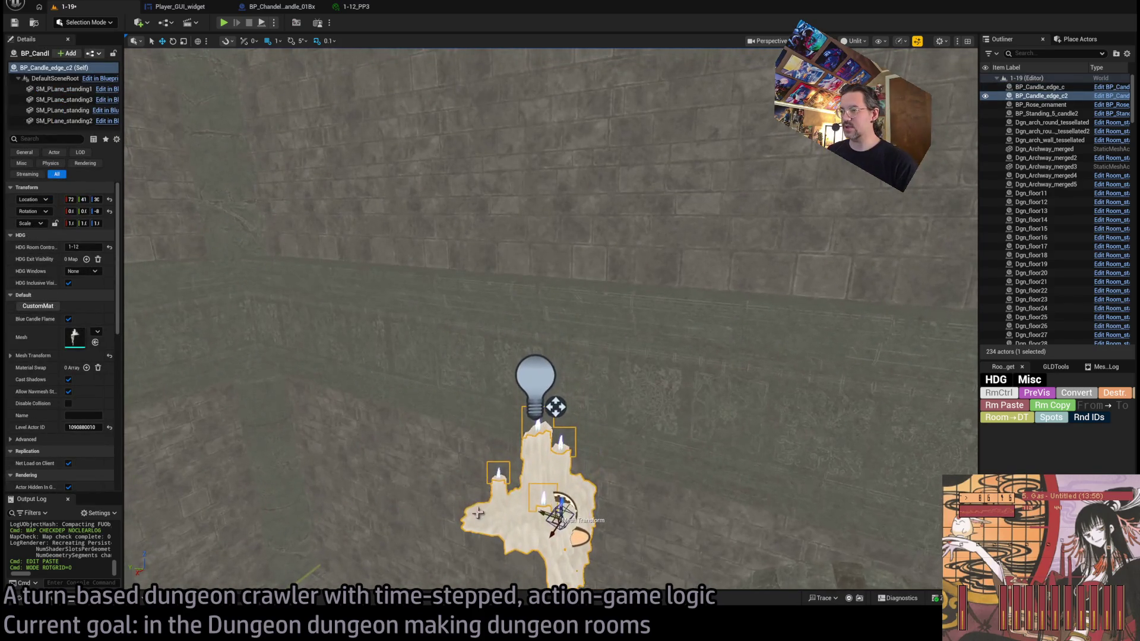
pyautogui.keyDown('ctrl'); pyautogui.click(556, 398); pyautogui.keyUp('ctrl')
pyautogui.scroll(-3, 533, 393)
pyautogui.moveTo(533, 394)
pyautogui.mouseDown()
pyautogui.moveTo(567, 419)
pyautogui.moveTo(613, 386)
pyautogui.mouseUp()
pyautogui.press('e')
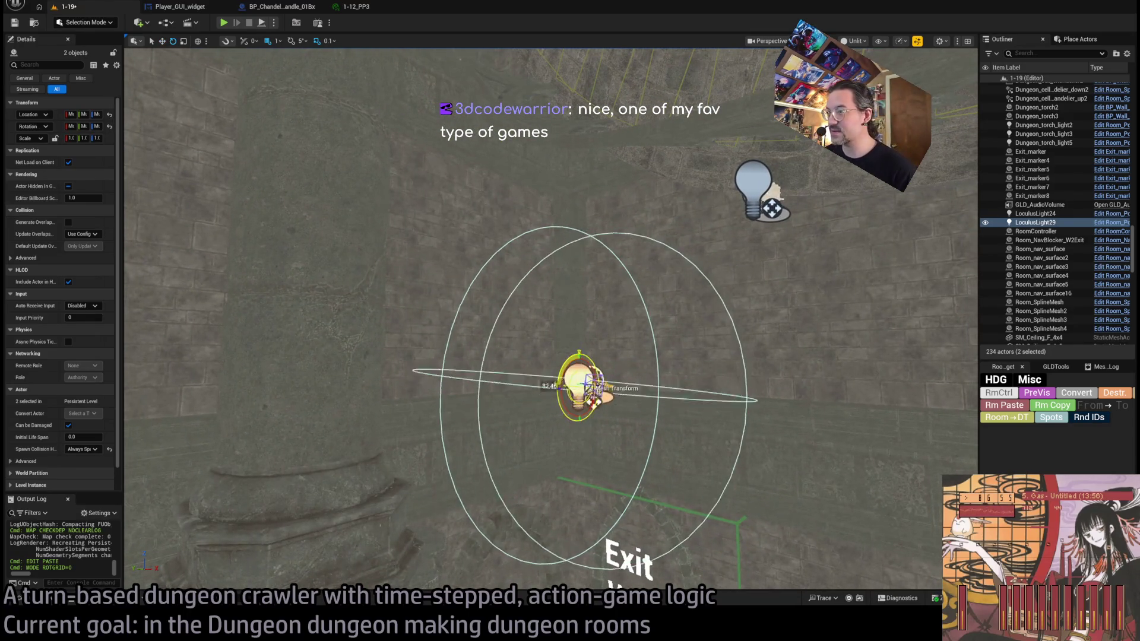
# Step: Undo the accidental light rotation and re-enable 5° rotation snap
pyautogui.hotkey('ctrl', 'z')
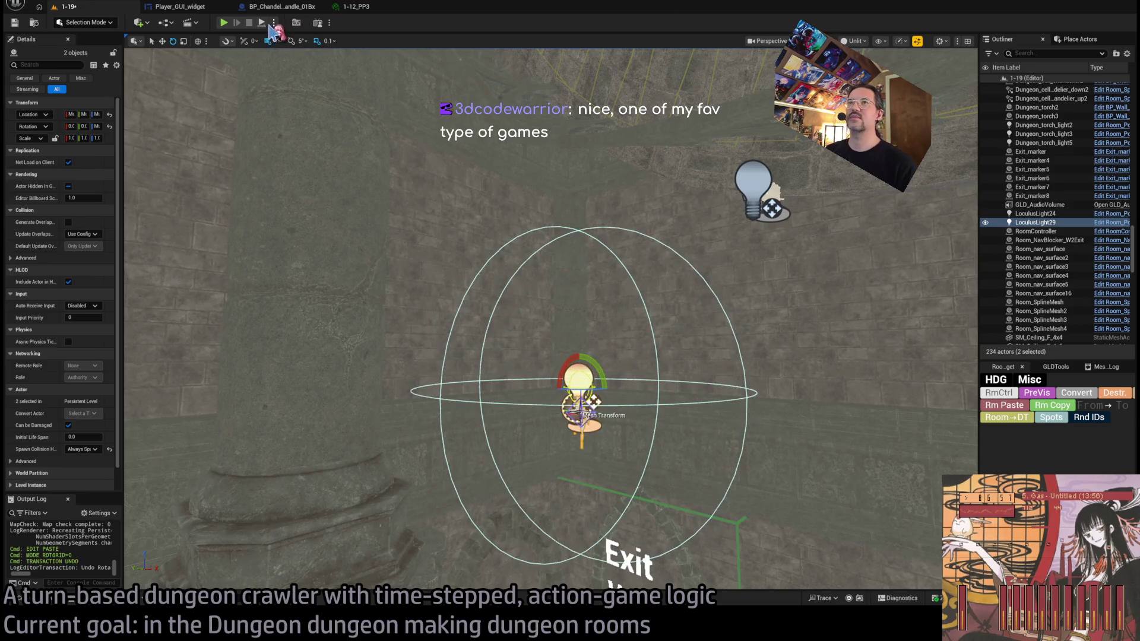
pyautogui.click(293, 42)
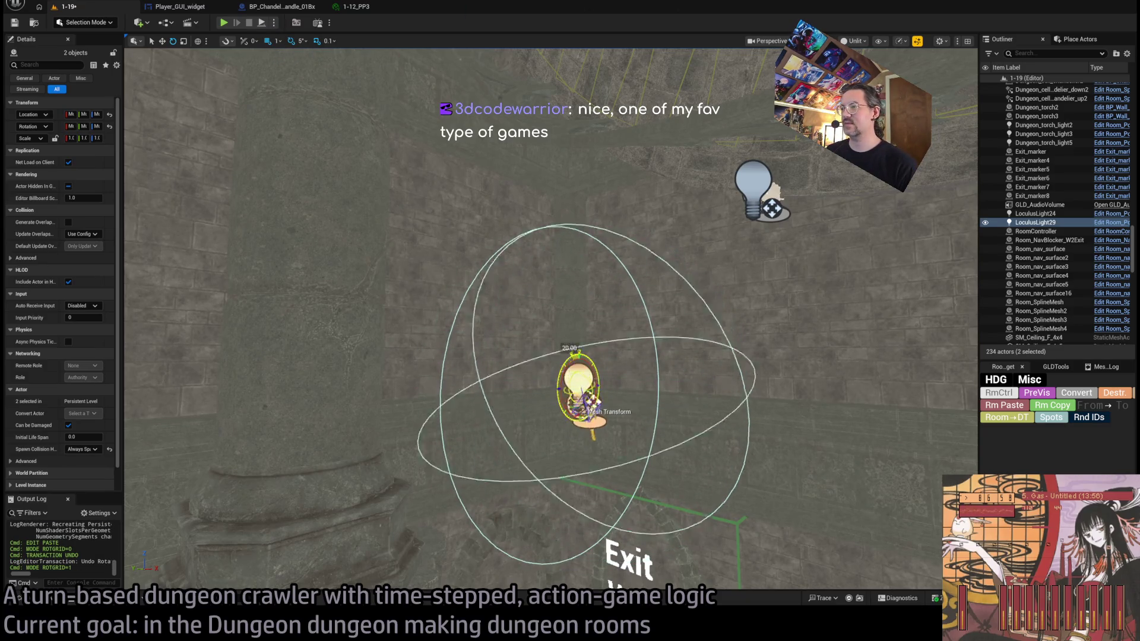
pyautogui.moveTo(585, 380); pyautogui.dragTo(585, 380)
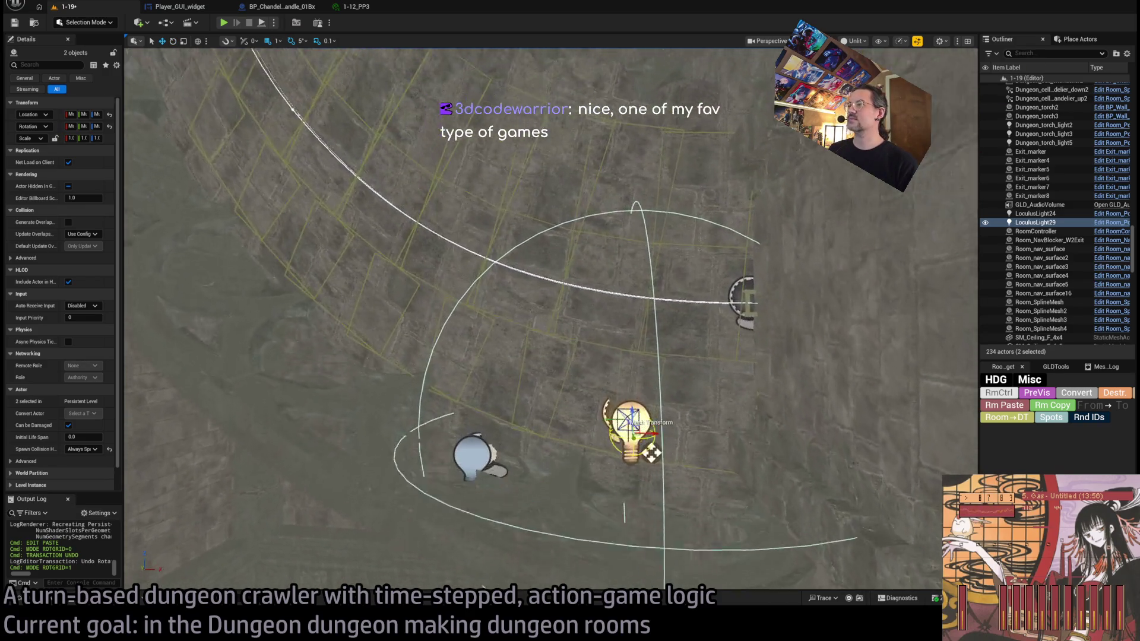
pyautogui.moveTo(652, 434); pyautogui.dragTo(652, 435)
# Step: Move the point light onto the second candle cluster and check it in Lit view
pyautogui.moveTo(634, 475)
pyautogui.mouseDown()
pyautogui.moveTo(637, 155)
pyautogui.moveTo(683, 148)
pyautogui.moveTo(590, 247)
pyautogui.moveTo(667, 186)
pyautogui.moveTo(580, 297)
pyautogui.moveTo(542, 209)
pyautogui.moveTo(676, 220)
pyautogui.moveTo(637, 224)
pyautogui.moveTo(646, 219)
pyautogui.moveTo(555, 312)
pyautogui.moveTo(639, 386)
pyautogui.moveTo(458, 247)
pyautogui.moveTo(489, 191)
pyautogui.moveTo(484, 308)
pyautogui.mouseUp()
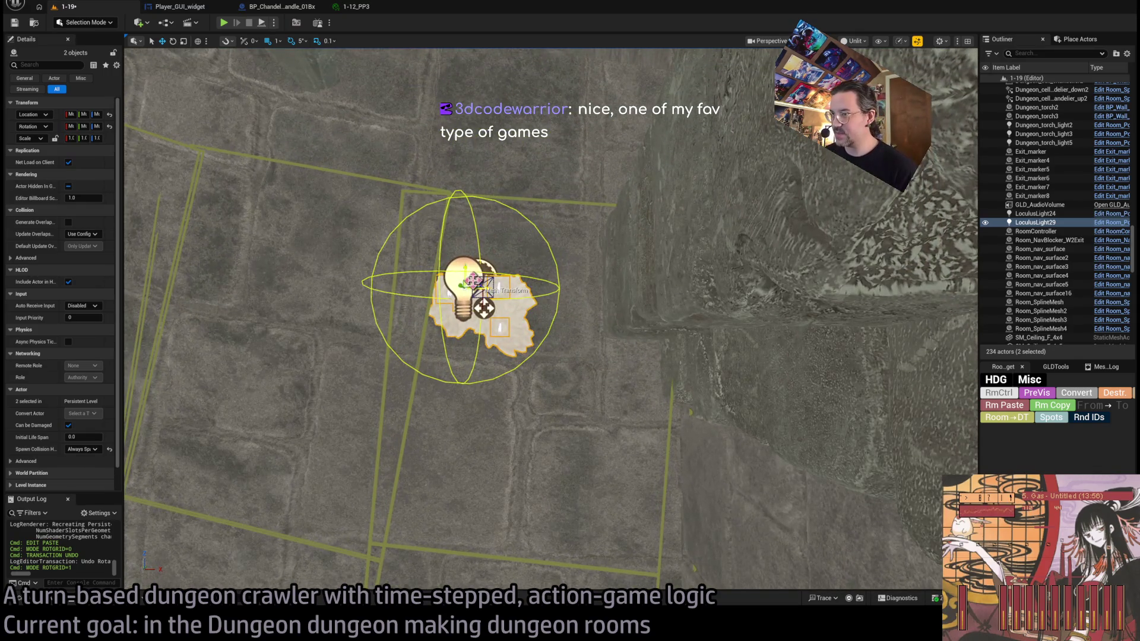
pyautogui.moveTo(613, 399)
pyautogui.mouseDown()
pyautogui.moveTo(580, 386)
pyautogui.moveTo(540, 331)
pyautogui.moveTo(781, 360)
pyautogui.moveTo(682, 311)
pyautogui.moveTo(692, 287)
pyautogui.moveTo(667, 326)
pyautogui.moveTo(674, 353)
pyautogui.mouseUp()
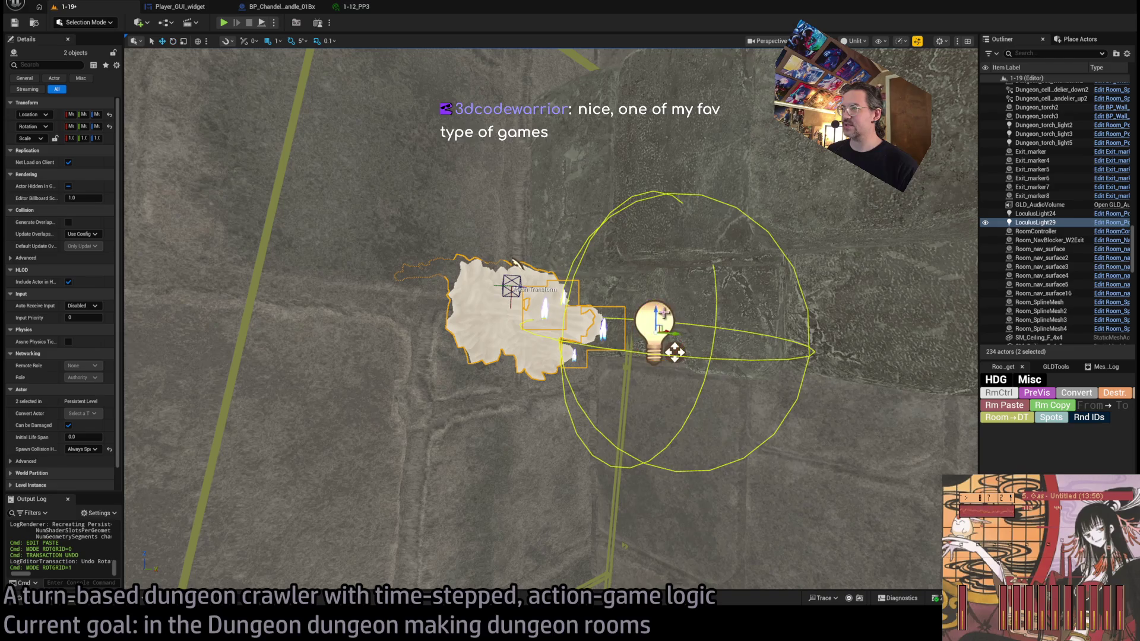
pyautogui.moveTo(675, 379)
pyautogui.mouseDown()
pyautogui.moveTo(547, 330)
pyautogui.moveTo(591, 278)
pyautogui.moveTo(596, 290)
pyautogui.moveTo(647, 287)
pyautogui.moveTo(768, 221)
pyautogui.moveTo(722, 201)
pyautogui.moveTo(716, 245)
pyautogui.moveTo(683, 279)
pyautogui.moveTo(571, 323)
pyautogui.moveTo(732, 300)
pyautogui.mouseUp()
pyautogui.hotkey('alt', '4')
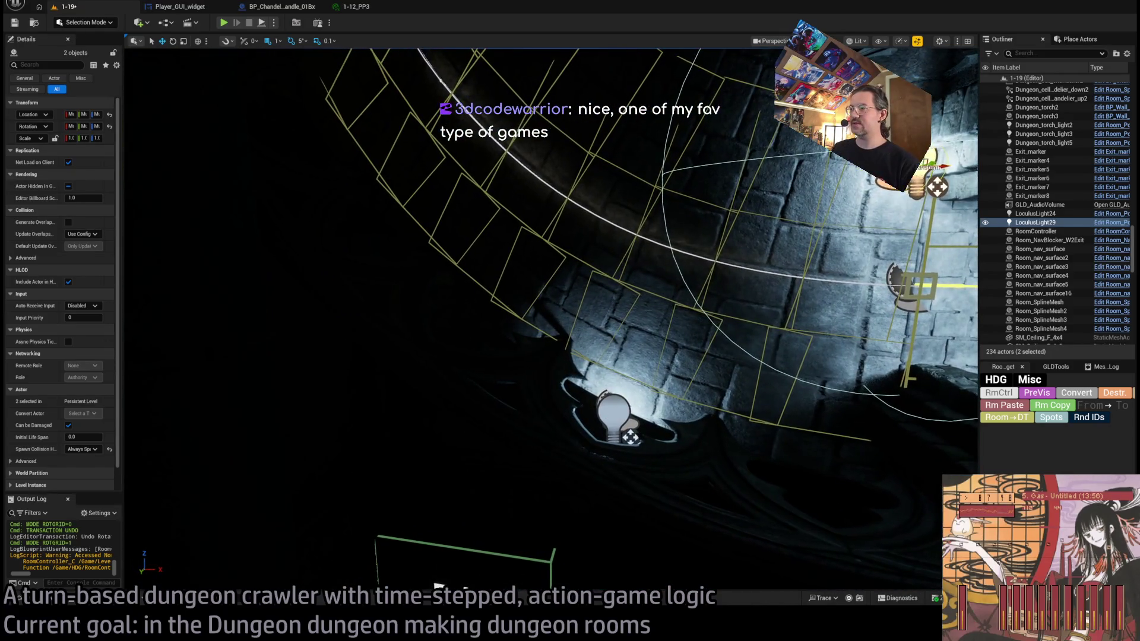
pyautogui.click(615, 416)
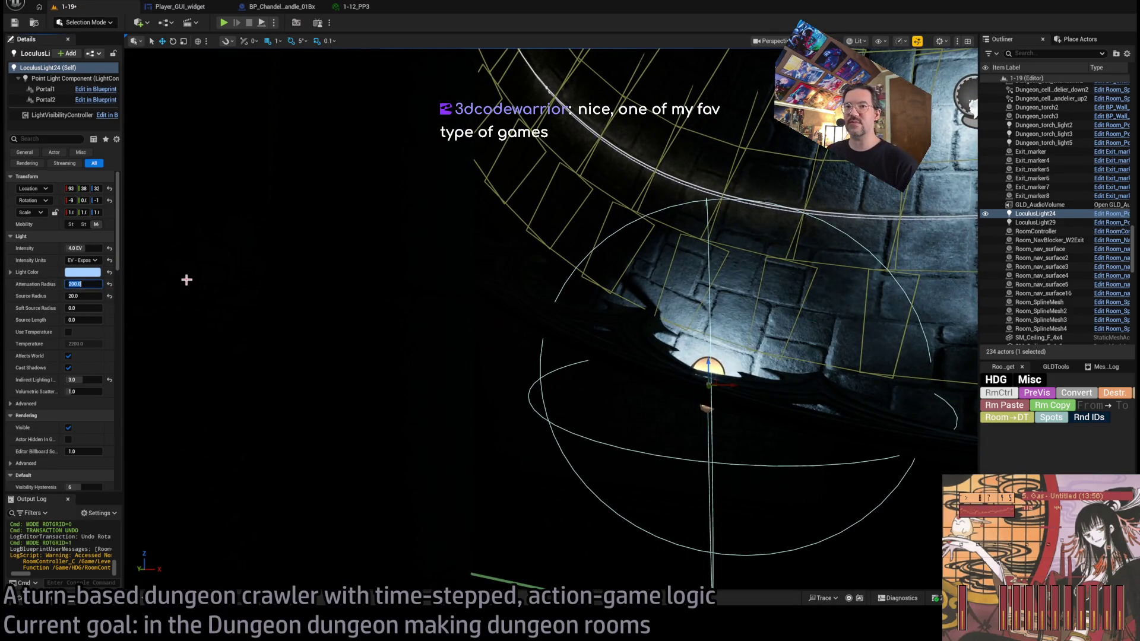
pyautogui.write('300')
pyautogui.moveTo(188, 280); pyautogui.dragTo(523, 327)
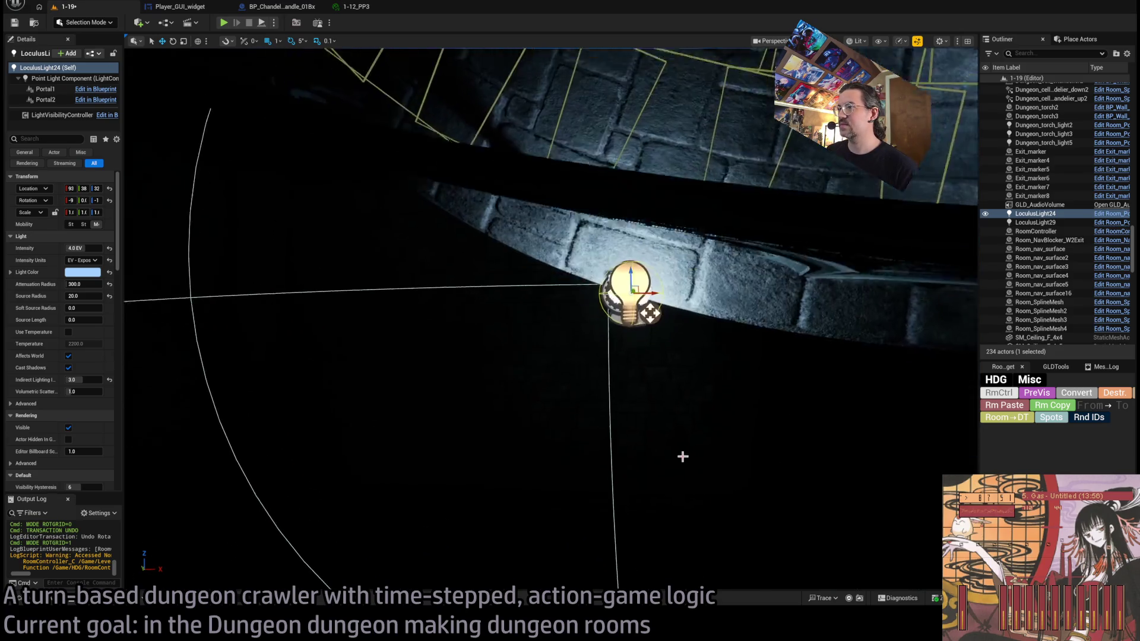
pyautogui.hotkey('ctrl', 'z')
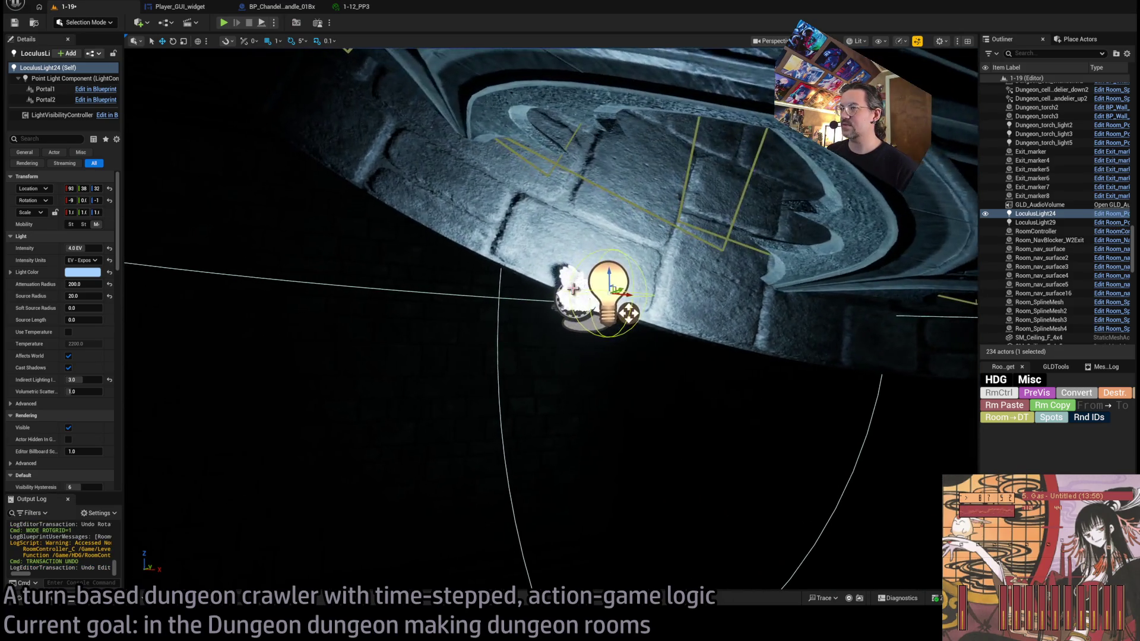
pyautogui.keyDown('ctrl'); pyautogui.click(587, 268); pyautogui.keyUp('ctrl')
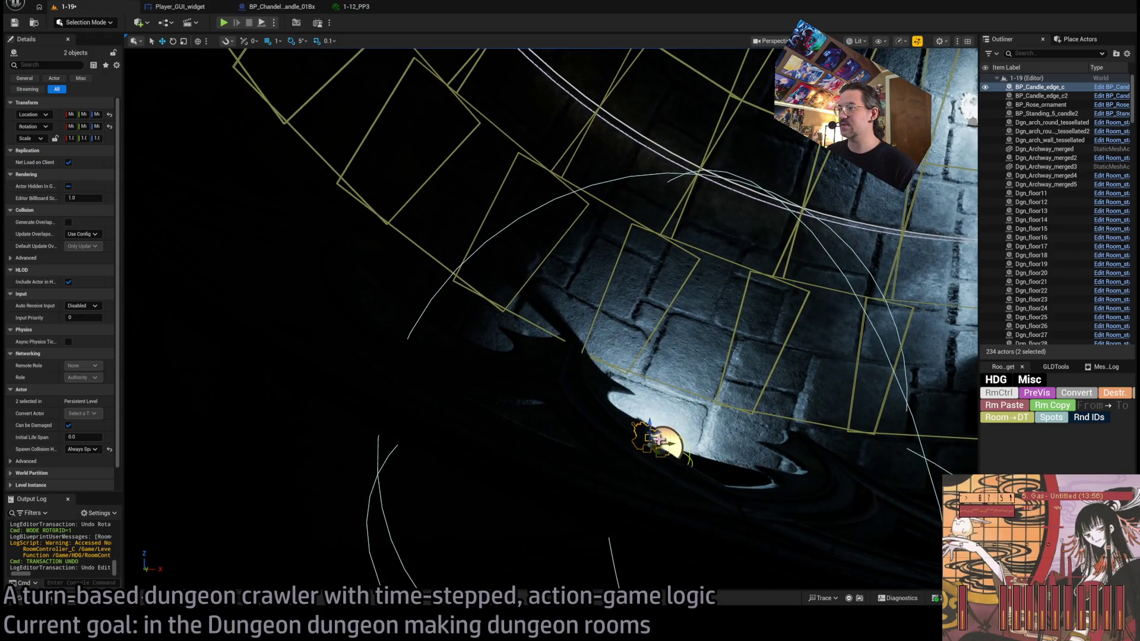
pyautogui.press('f')
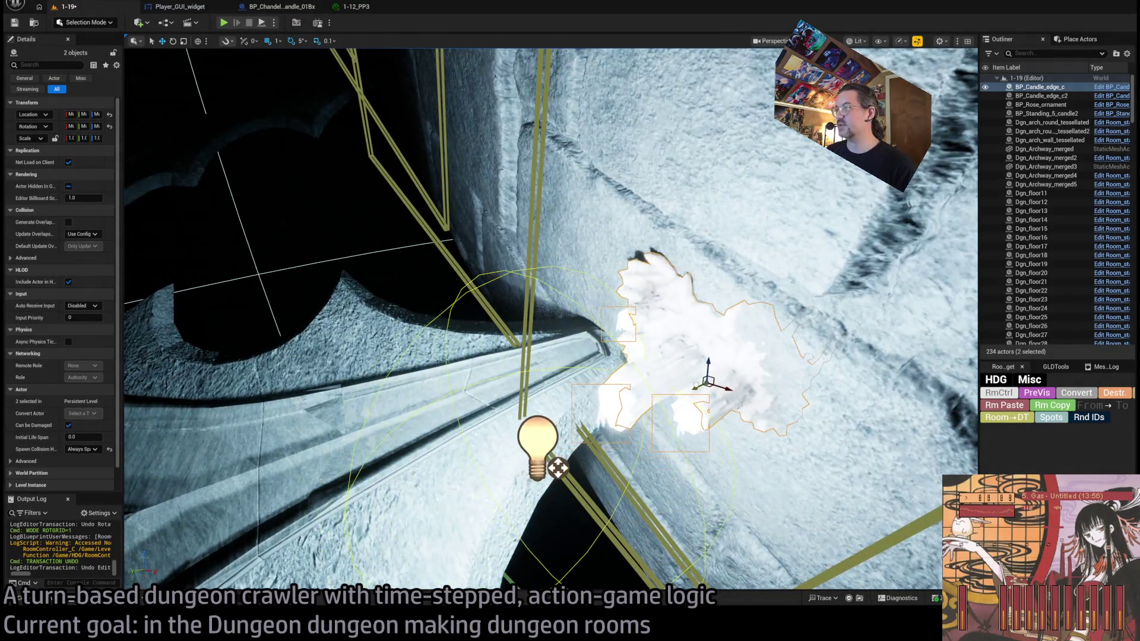
pyautogui.press('e')
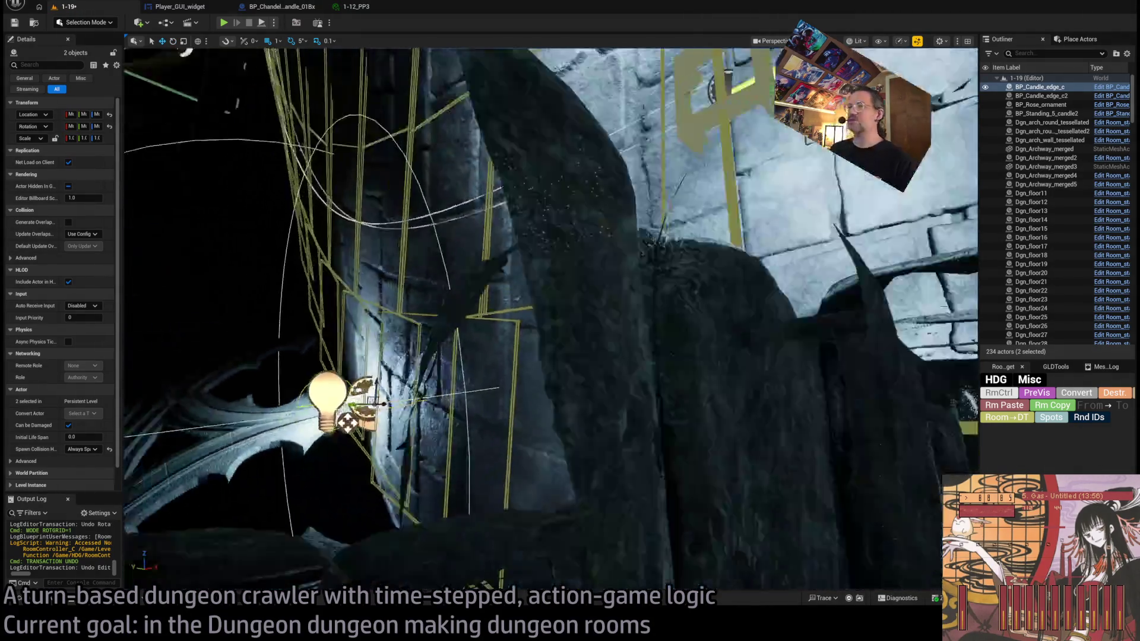
pyautogui.moveTo(551, 321); pyautogui.dragTo(510, 285)
pyautogui.press('f')
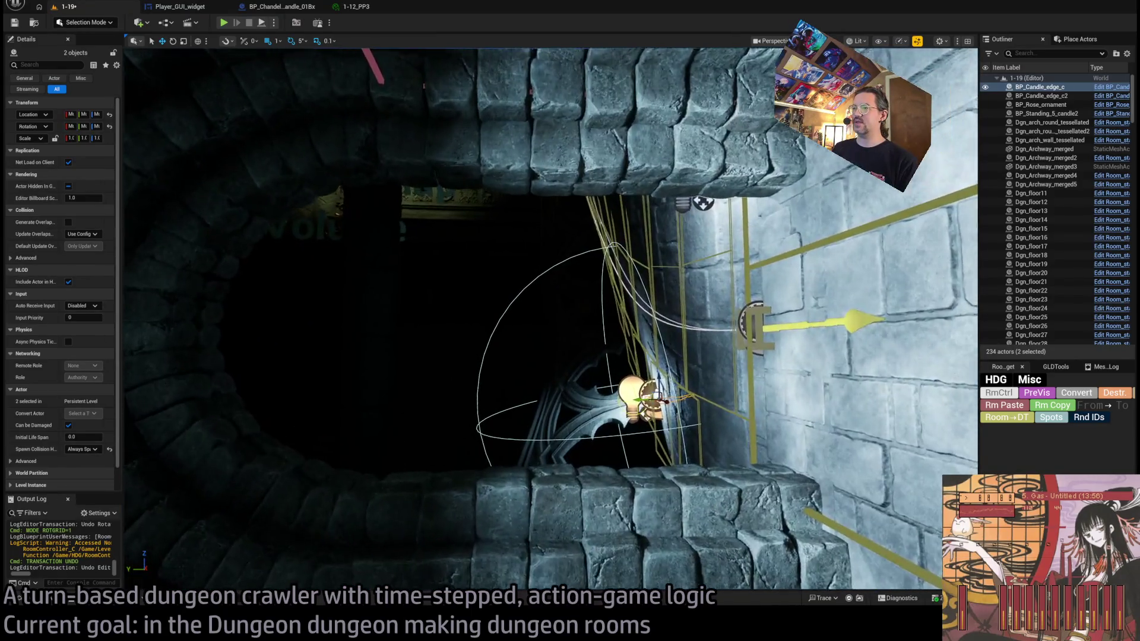
pyautogui.scroll(2, 551, 320)
pyautogui.scroll(-3, 416, 92)
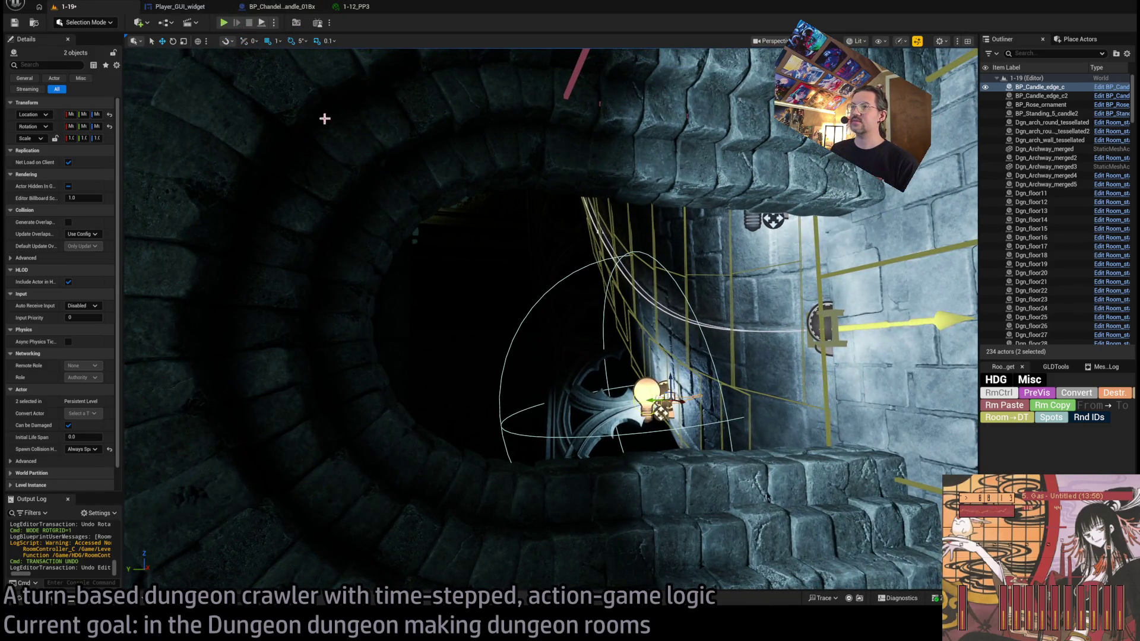
pyautogui.press('f')
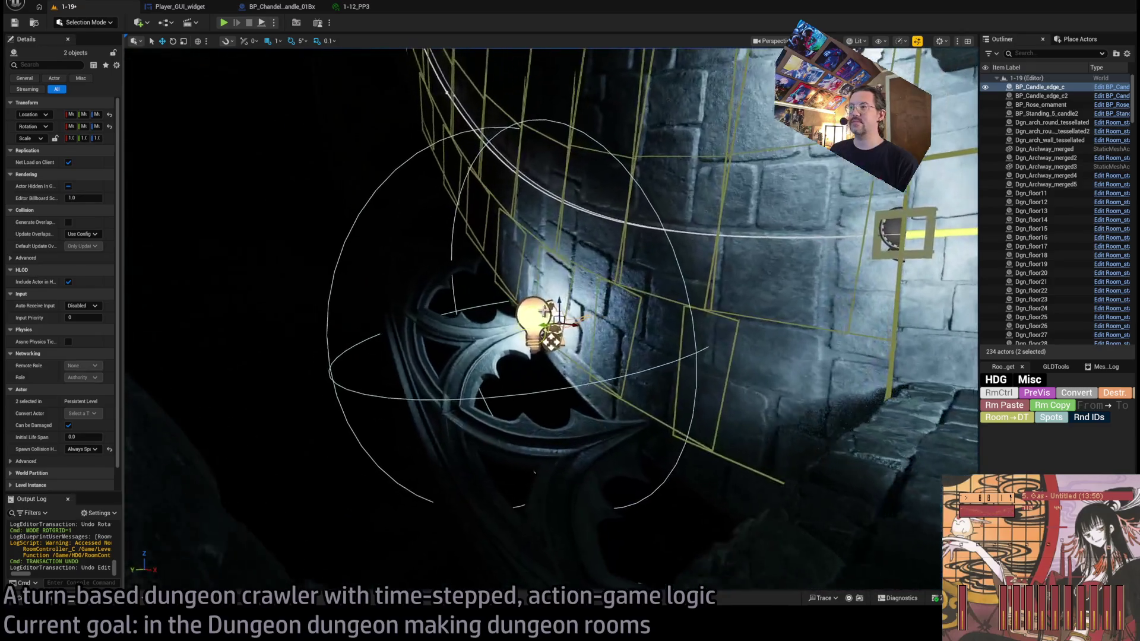
pyautogui.click(537, 320)
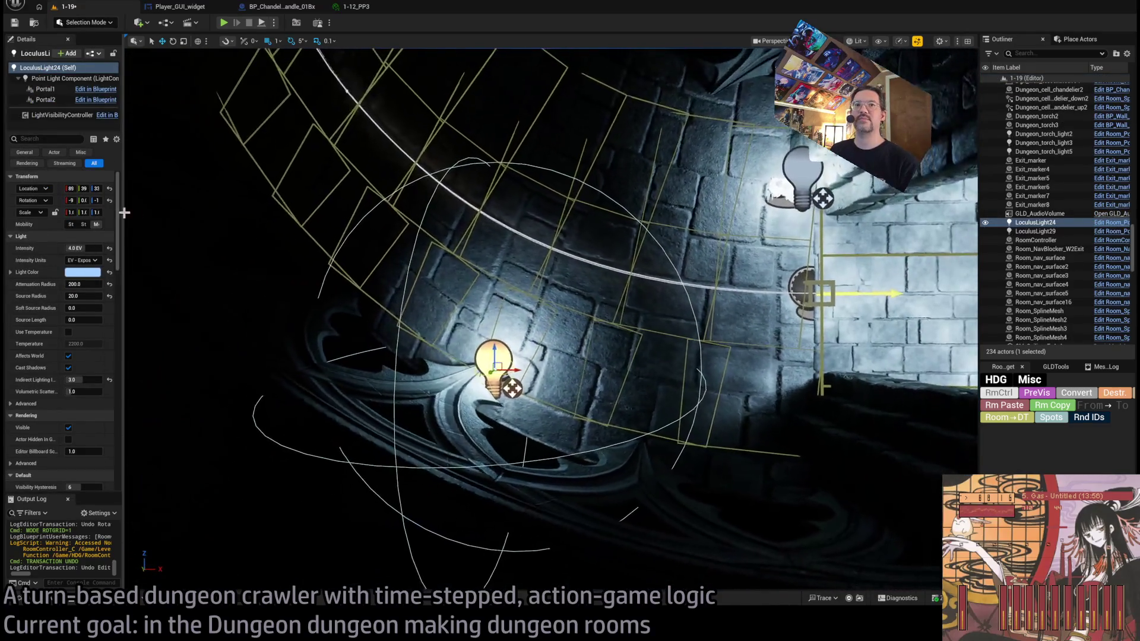
# Step: Select LoculusLight29's Portal1 component and move it to about 0, 75.97, 83.94
pyautogui.moveTo(125, 269)
pyautogui.mouseDown()
pyautogui.moveTo(200, 270)
pyautogui.moveTo(153, 270)
pyautogui.mouseUp()
pyautogui.click(45, 89)
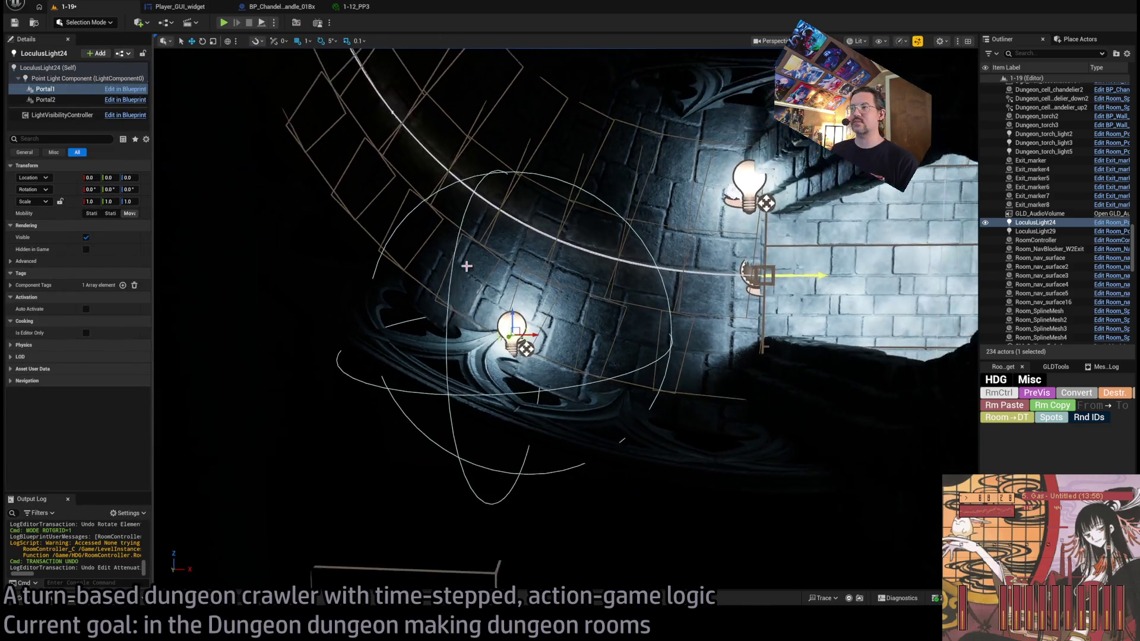
pyautogui.moveTo(717, 294)
pyautogui.mouseDown()
pyautogui.moveTo(612, 261)
pyautogui.moveTo(575, 289)
pyautogui.mouseUp()
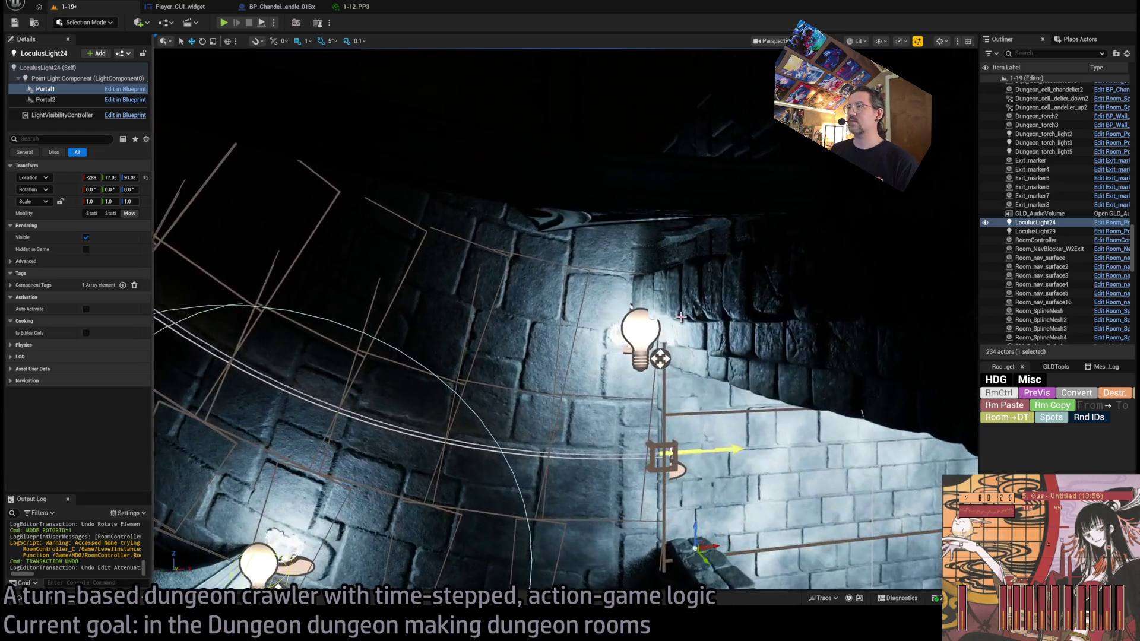
pyautogui.click(636, 331)
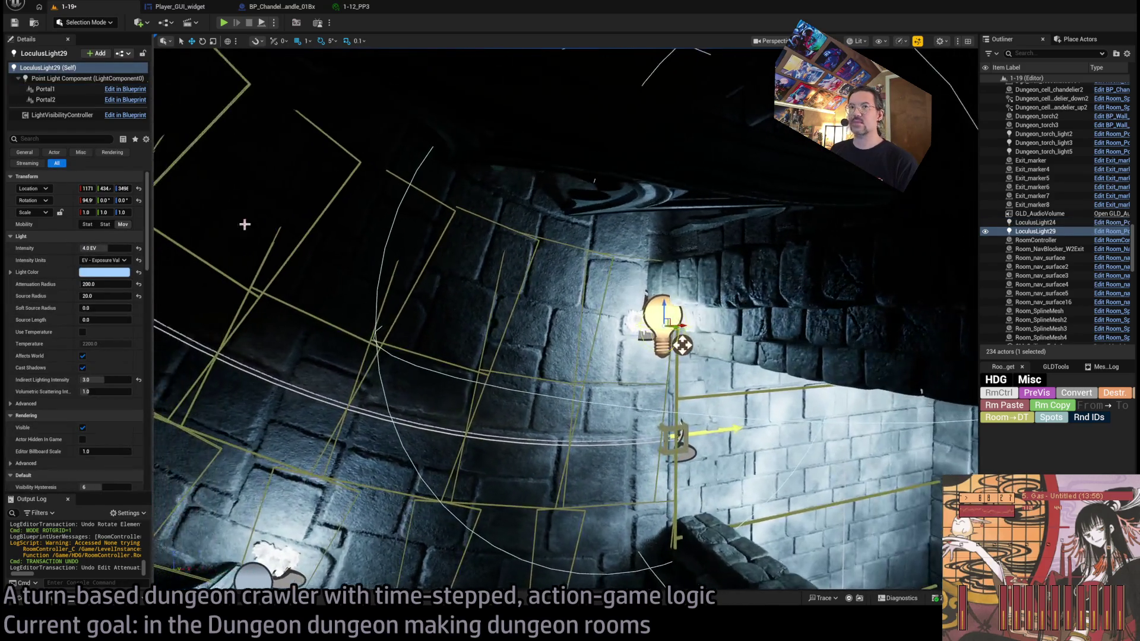
pyautogui.click(46, 89)
pyautogui.moveTo(226, 214); pyautogui.dragTo(193, 196)
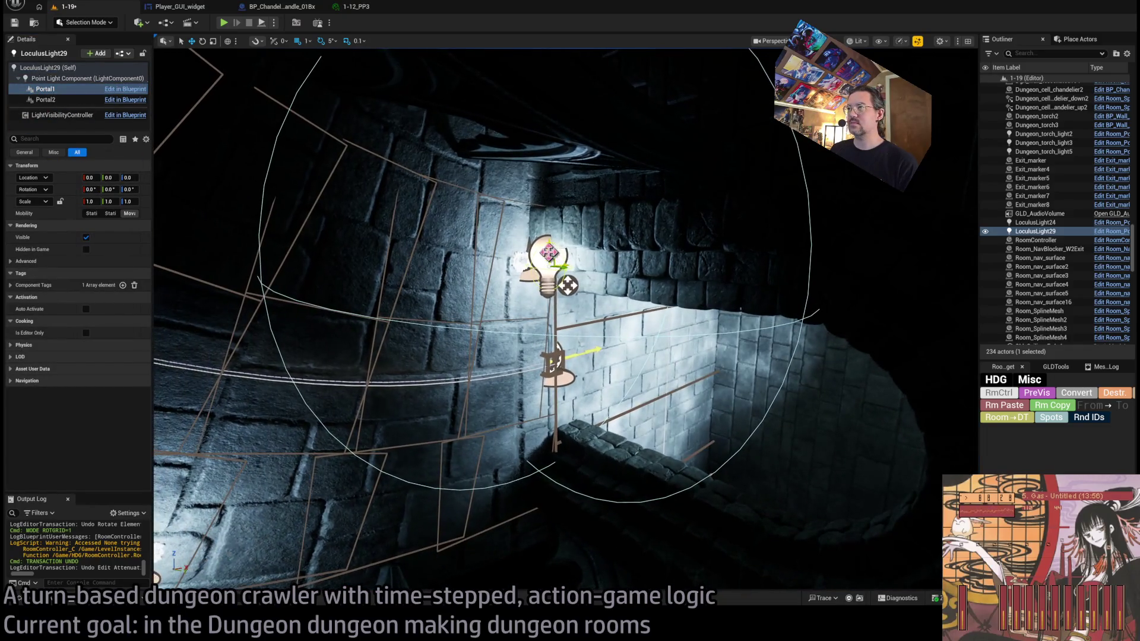
pyautogui.moveTo(594, 351)
pyautogui.mouseDown()
pyautogui.moveTo(597, 374)
pyautogui.moveTo(529, 355)
pyautogui.moveTo(636, 339)
pyautogui.moveTo(590, 336)
pyautogui.moveTo(583, 323)
pyautogui.mouseUp()
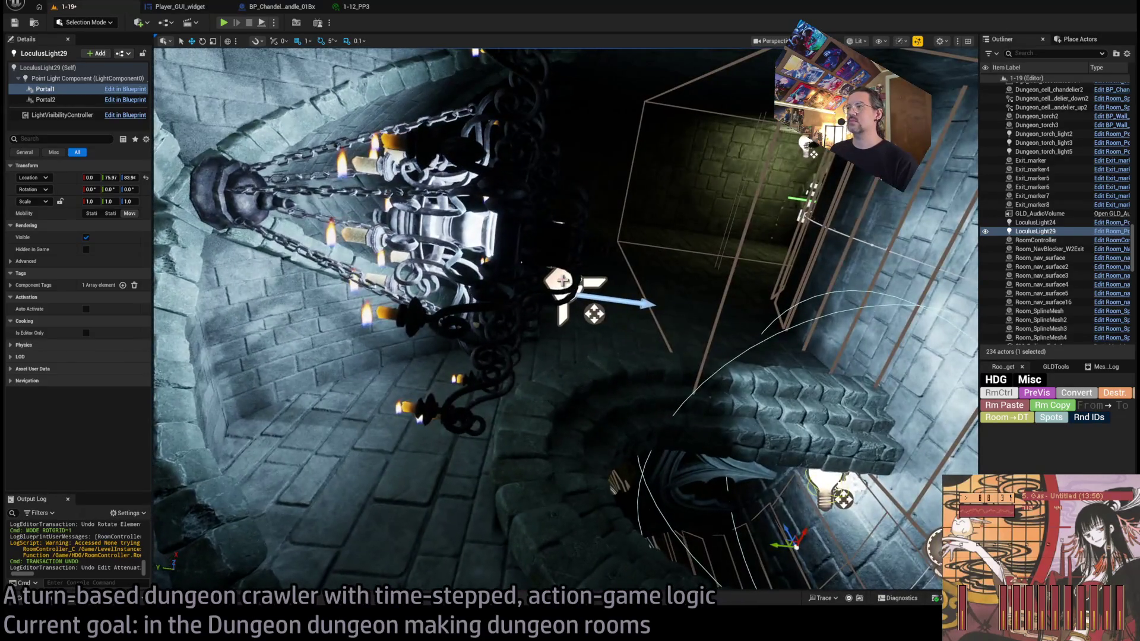
pyautogui.click(582, 266)
pyautogui.press('f')
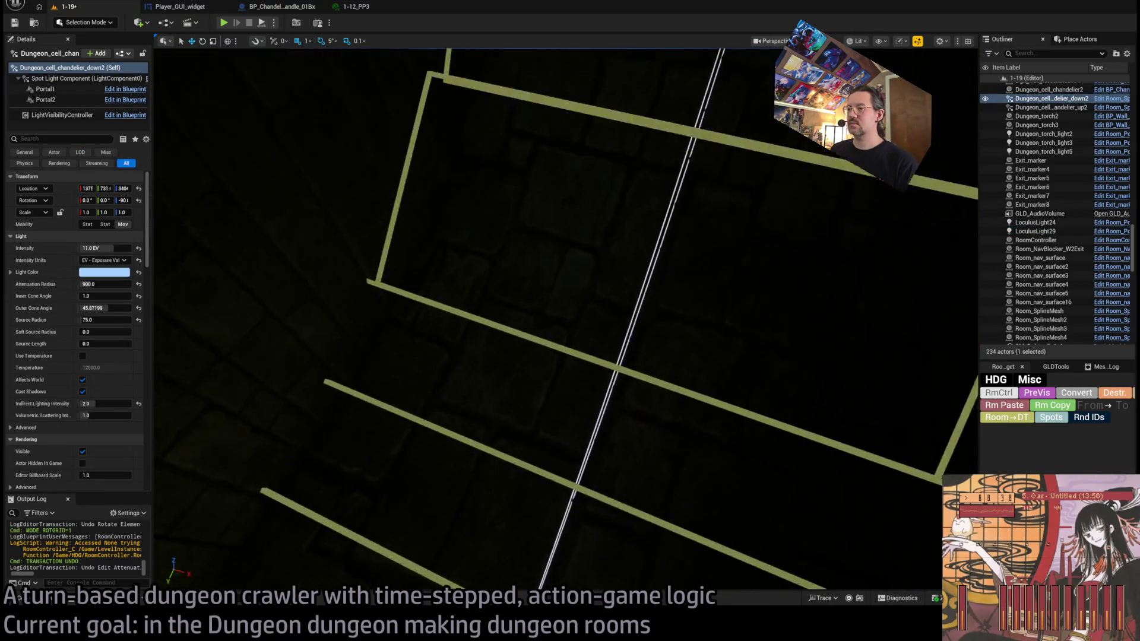
# Step: Try lowering the chandelier spotlight, then undo to restore its earlier height
pyautogui.press('f')
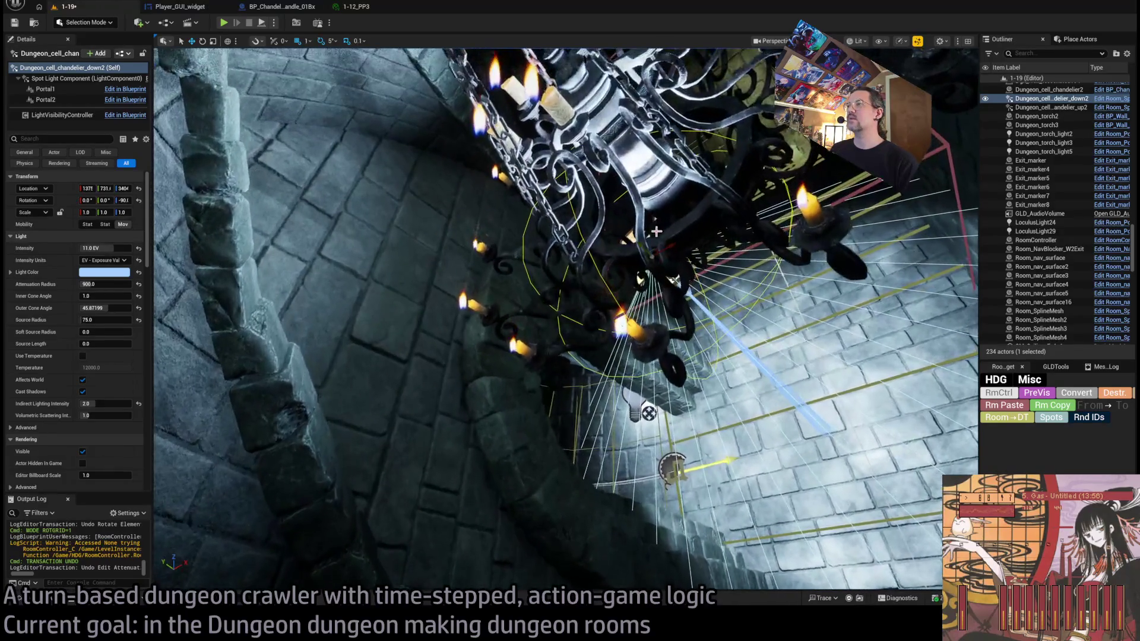
pyautogui.moveTo(649, 241)
pyautogui.mouseDown()
pyautogui.moveTo(598, 203)
pyautogui.moveTo(612, 232)
pyautogui.moveTo(604, 194)
pyautogui.moveTo(650, 486)
pyautogui.moveTo(646, 158)
pyautogui.mouseUp()
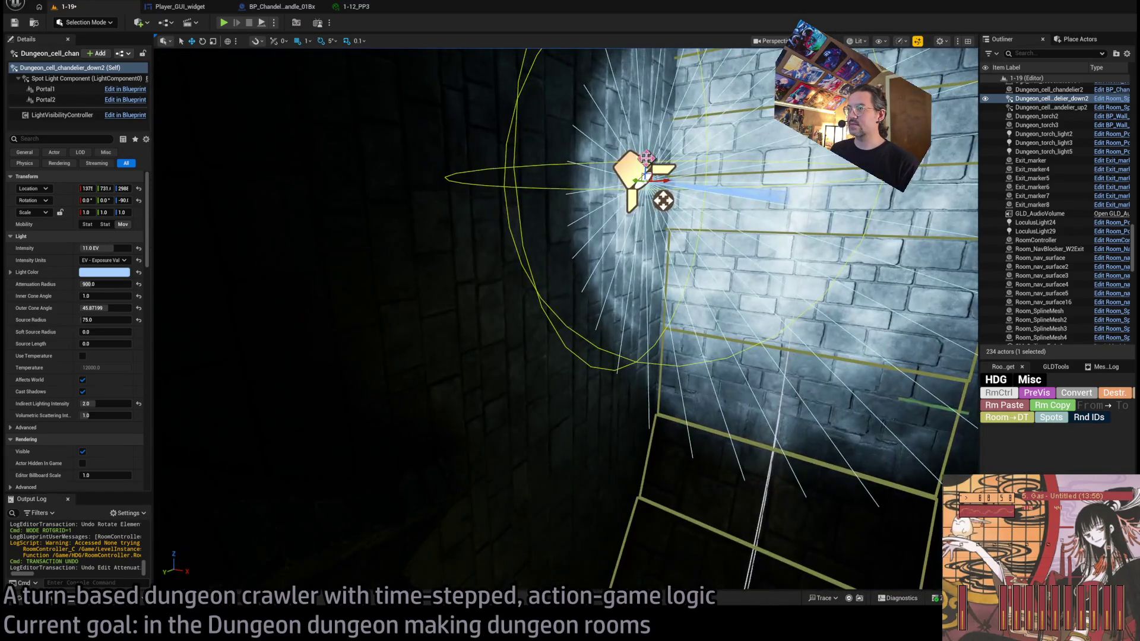
pyautogui.hotkey('ctrl', 'z')
pyautogui.hotkey('ctrl', 'z')
pyautogui.hotkey('ctrl', 'z')
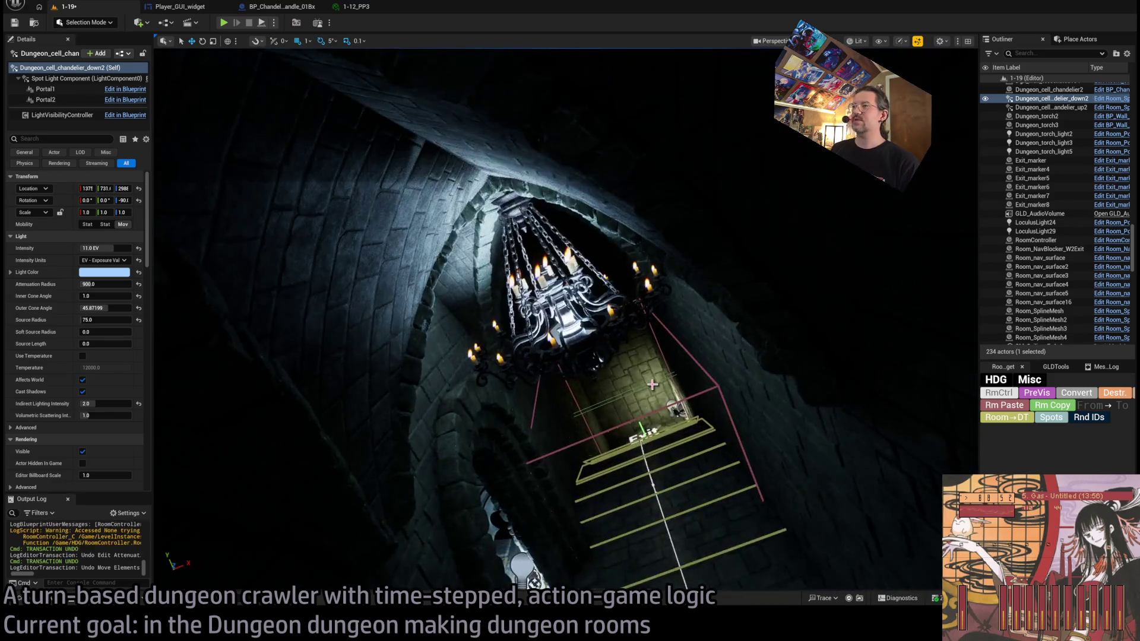
pyautogui.hotkey('ctrl', 'z')
pyautogui.hotkey('ctrl', 'y')
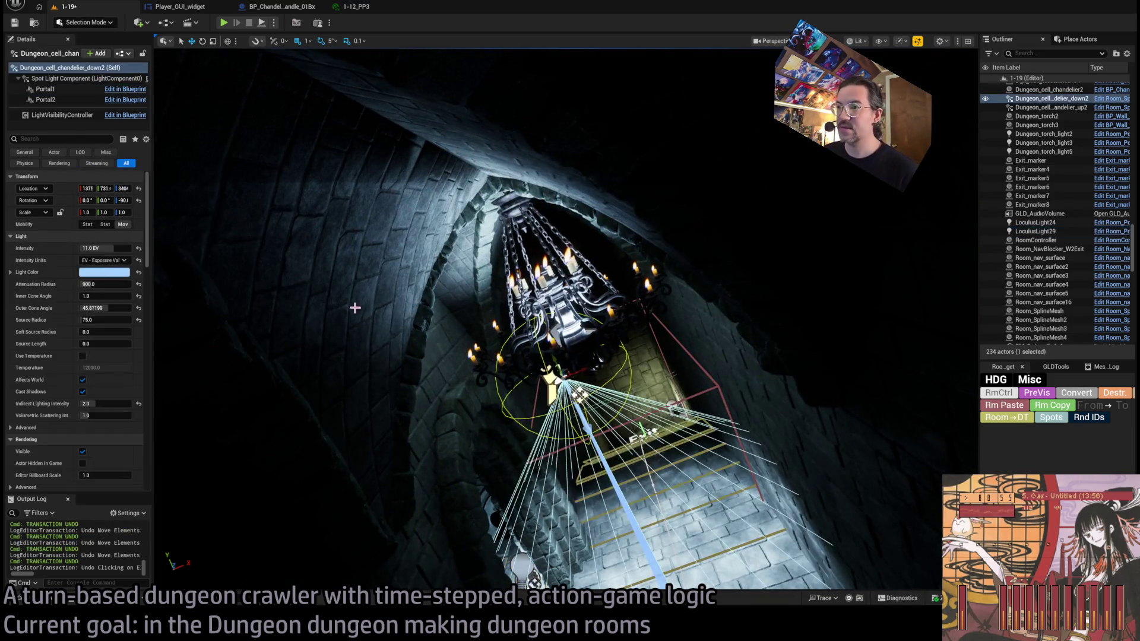
# Step: Move the chandelier's Portal1 component down to about 63, 67, -598
pyautogui.doubleClick(47, 90)
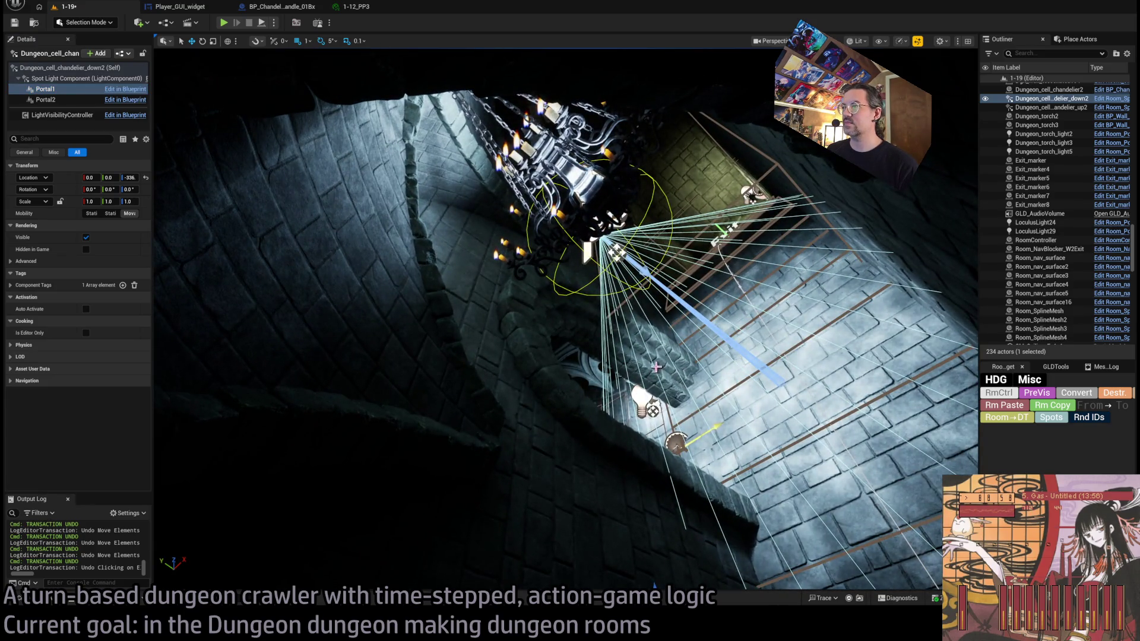
pyautogui.press('f')
pyautogui.moveTo(697, 517); pyautogui.dragTo(702, 110)
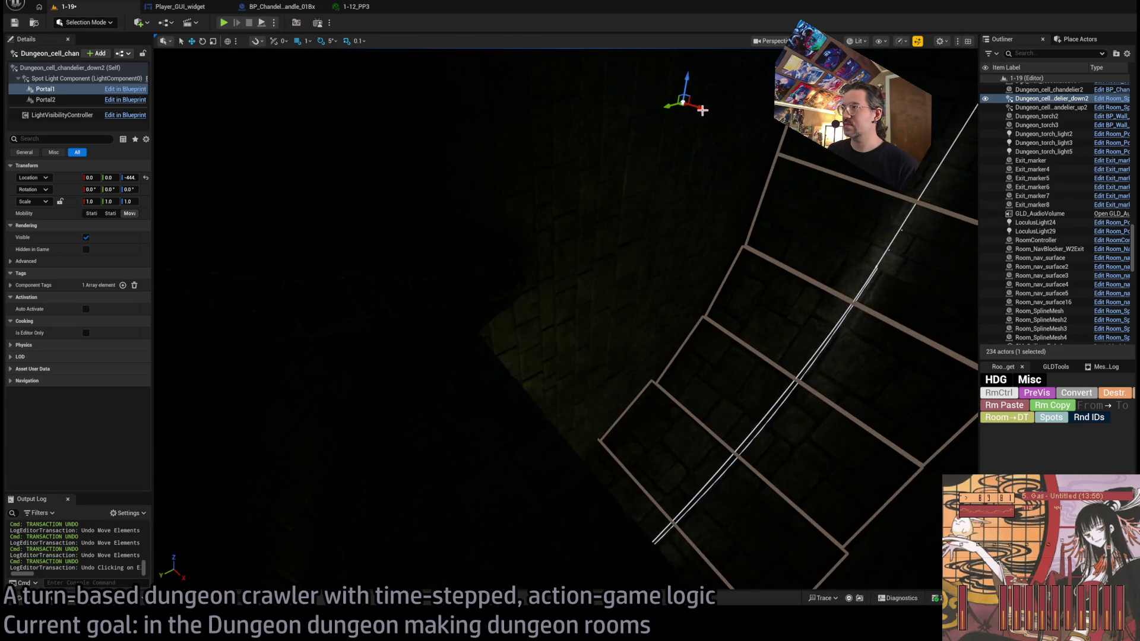
pyautogui.moveTo(829, 299); pyautogui.dragTo(578, 278)
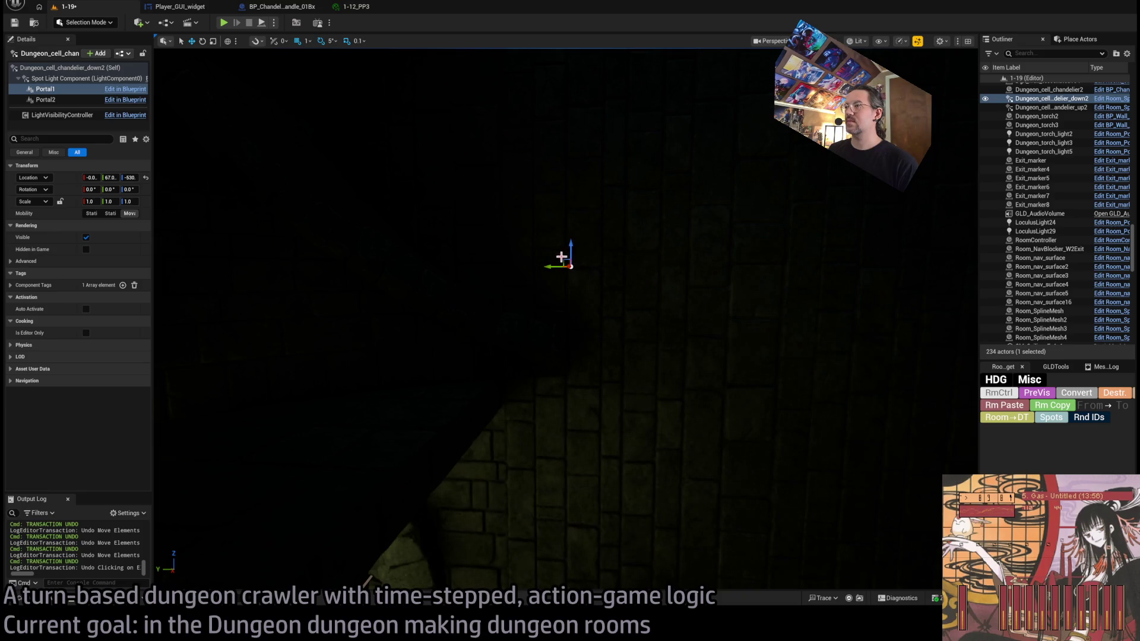
pyautogui.moveTo(754, 446)
pyautogui.mouseDown()
pyautogui.moveTo(789, 540)
pyautogui.moveTo(561, 344)
pyautogui.moveTo(579, 291)
pyautogui.moveTo(582, 350)
pyautogui.mouseUp()
pyautogui.click(658, 244)
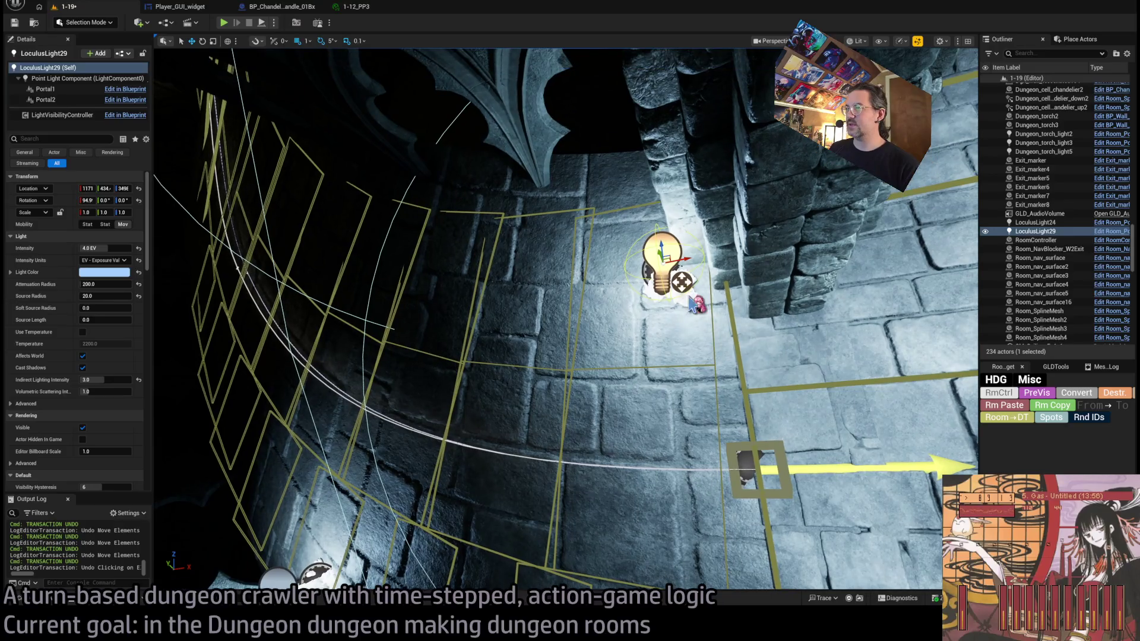
# Step: Select the two BP_Candle_edge candles by the stairs and move them lower
pyautogui.click(658, 243)
pyautogui.moveTo(658, 244)
pyautogui.mouseDown()
pyautogui.moveTo(594, 225)
pyautogui.moveTo(528, 142)
pyautogui.moveTo(459, 268)
pyautogui.mouseUp()
pyautogui.press('f')
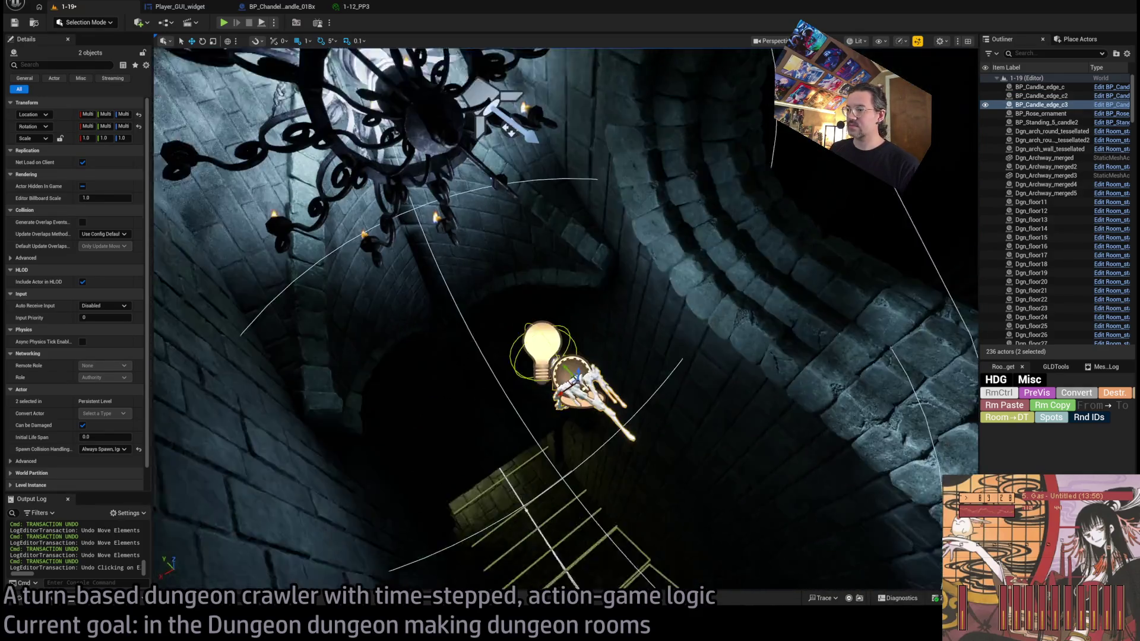
pyautogui.moveTo(561, 347); pyautogui.dragTo(562, 416)
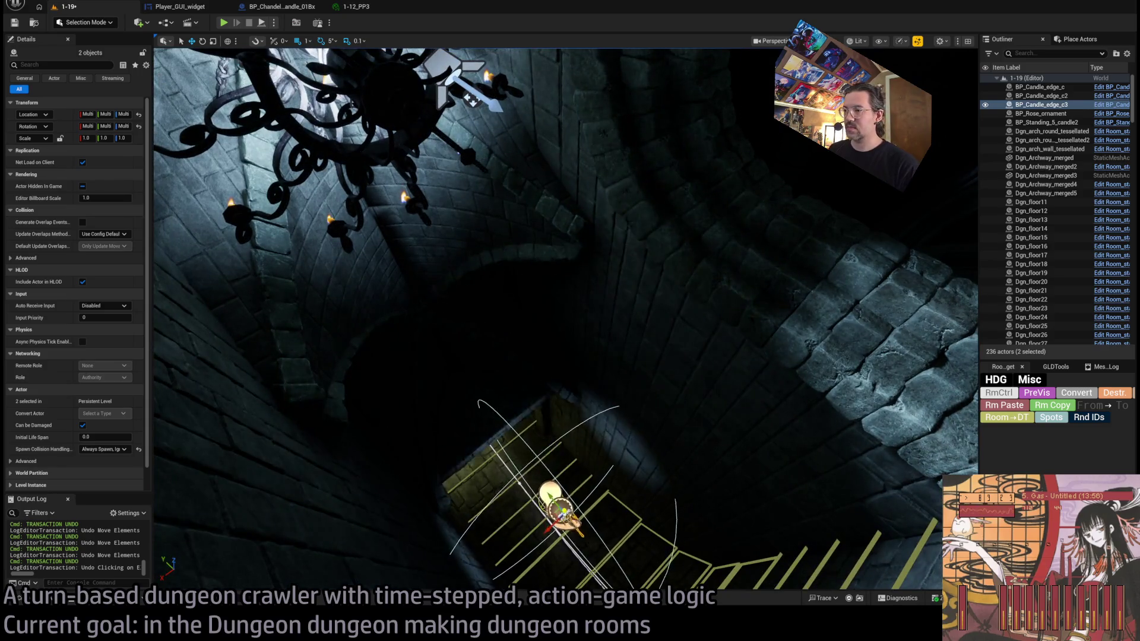
pyautogui.moveTo(481, 386)
pyautogui.mouseDown()
pyautogui.moveTo(516, 323)
pyautogui.moveTo(552, 333)
pyautogui.moveTo(552, 285)
pyautogui.moveTo(570, 415)
pyautogui.moveTo(598, 495)
pyautogui.mouseUp()
# Step: Rotate both edge candles upright, then start a playtest of the level
pyautogui.press('e')
pyautogui.moveTo(617, 410); pyautogui.dragTo(637, 396)
pyautogui.moveTo(570, 321)
pyautogui.mouseDown()
pyautogui.moveTo(599, 293)
pyautogui.moveTo(546, 344)
pyautogui.moveTo(546, 294)
pyautogui.mouseUp()
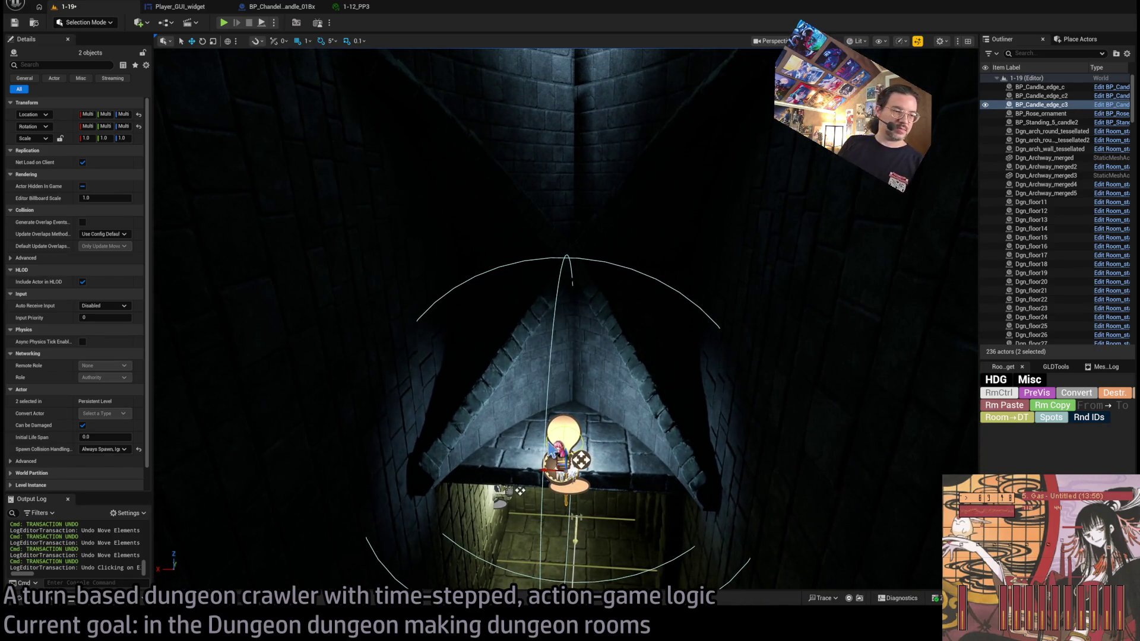
pyautogui.hotkey('alt', 'p')
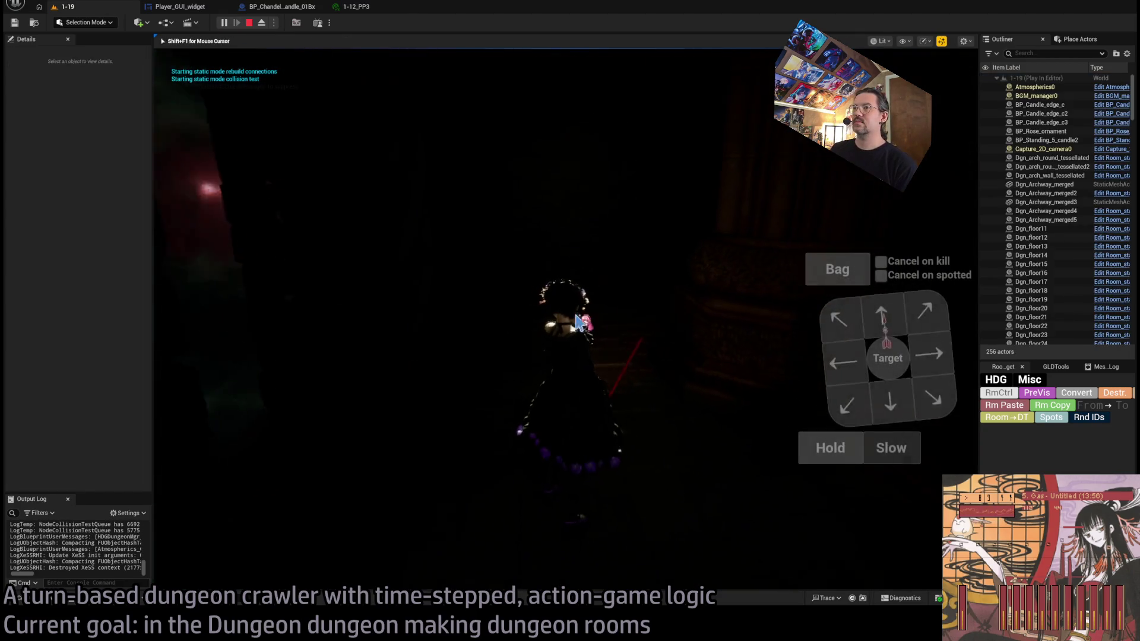
# Step: Move the character forward several turns down the corridor toward the pillar
pyautogui.click(907, 320)
pyautogui.click(191, 438)
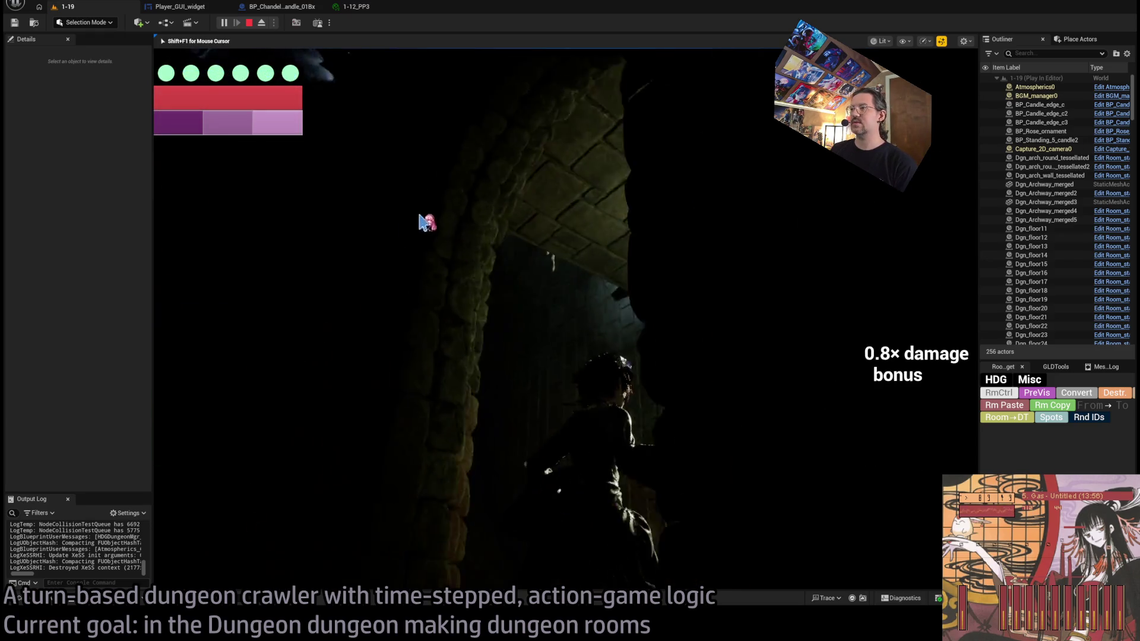
pyautogui.click(891, 318)
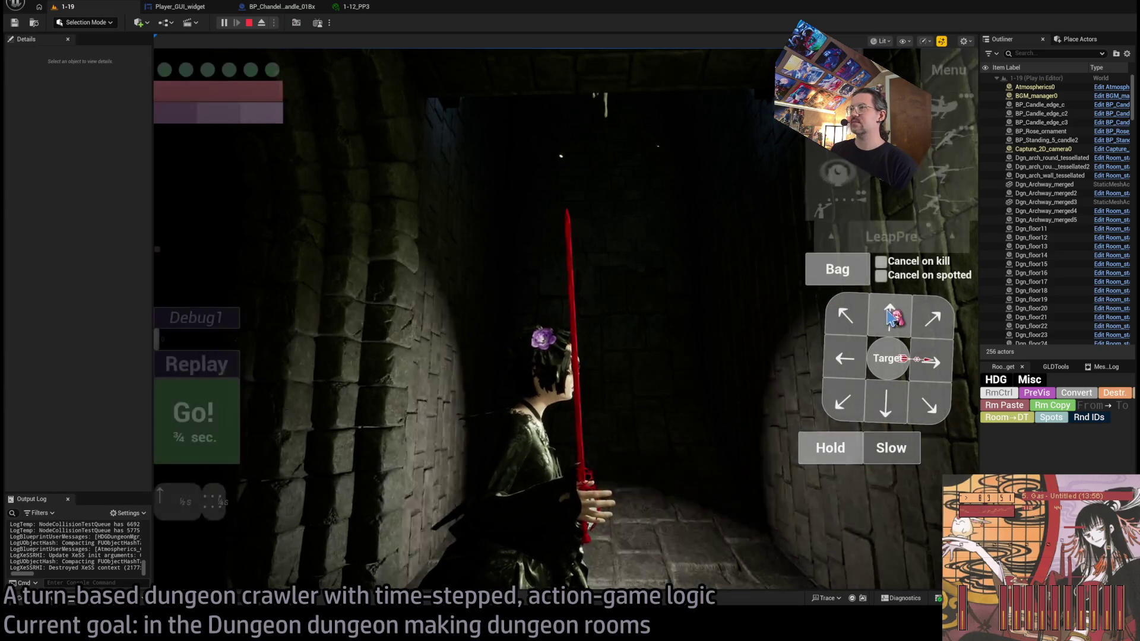
pyautogui.click(196, 415)
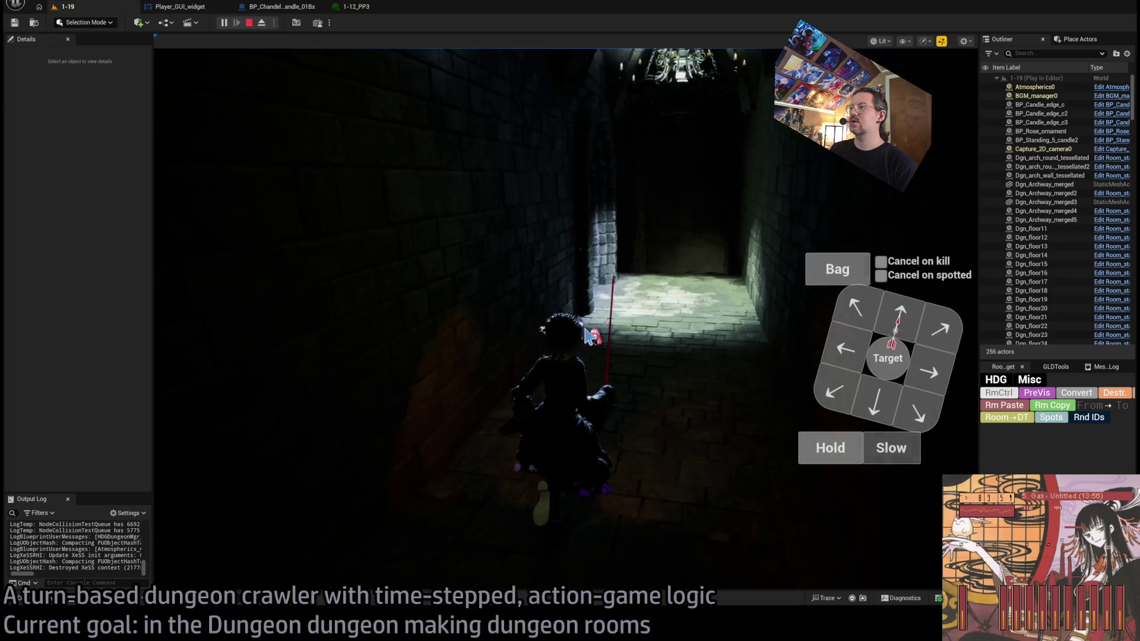
pyautogui.click(915, 328)
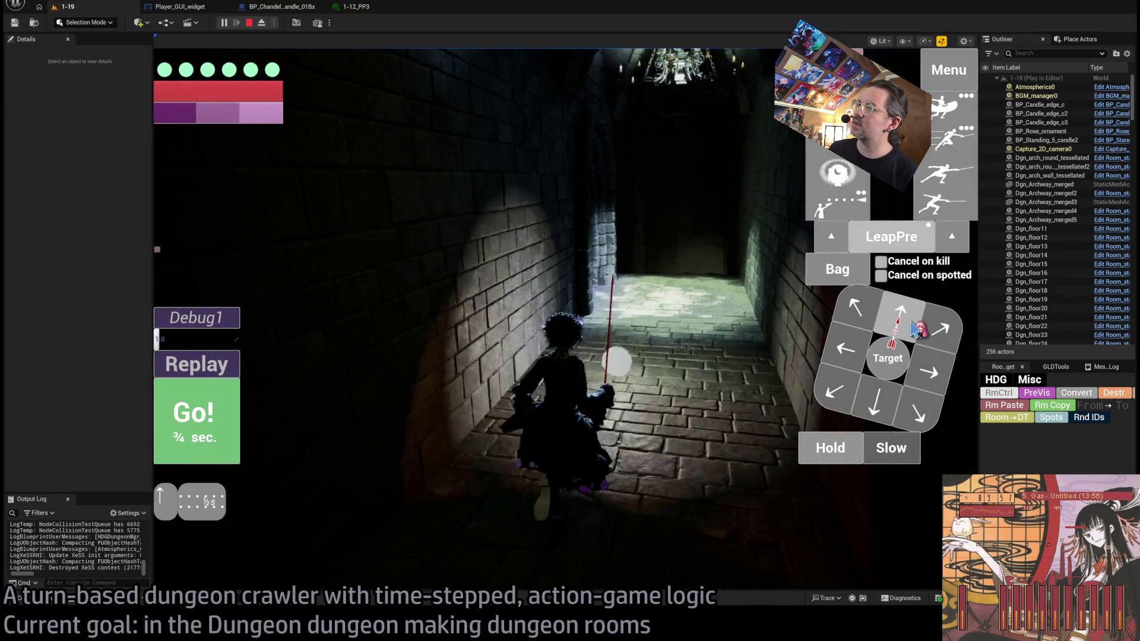
pyautogui.click(196, 416)
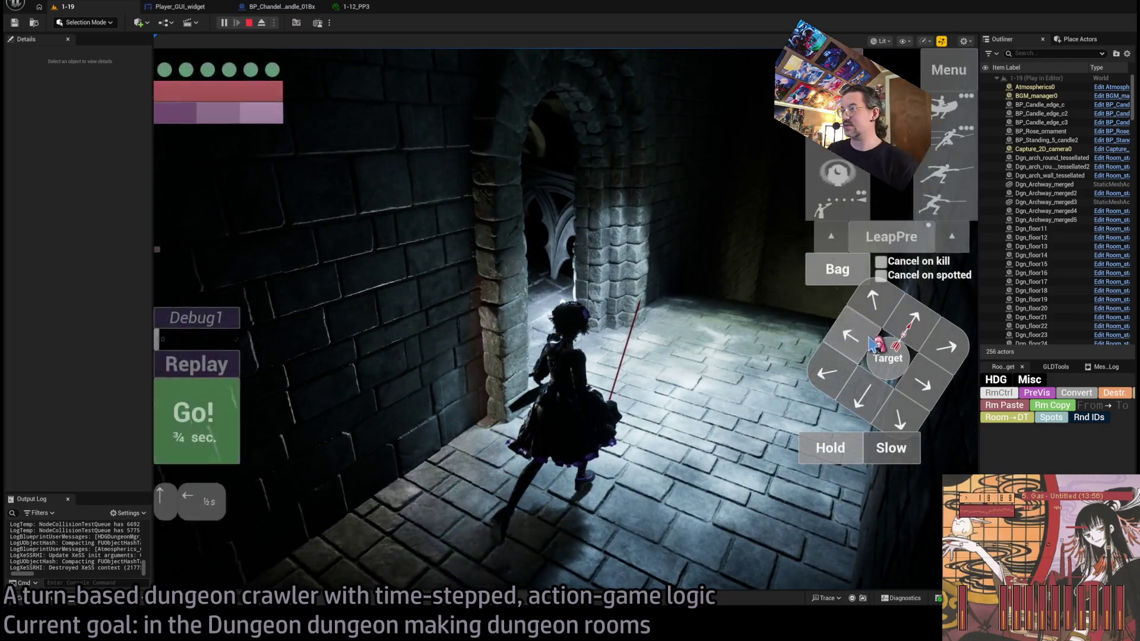
pyautogui.click(540, 335)
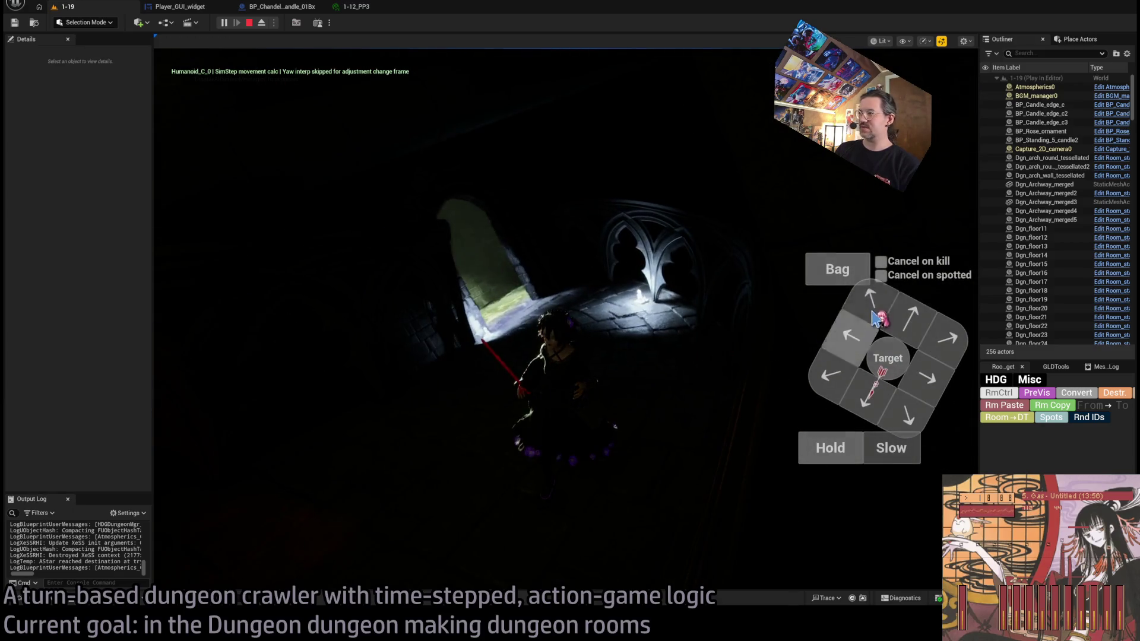
pyautogui.click(190, 438)
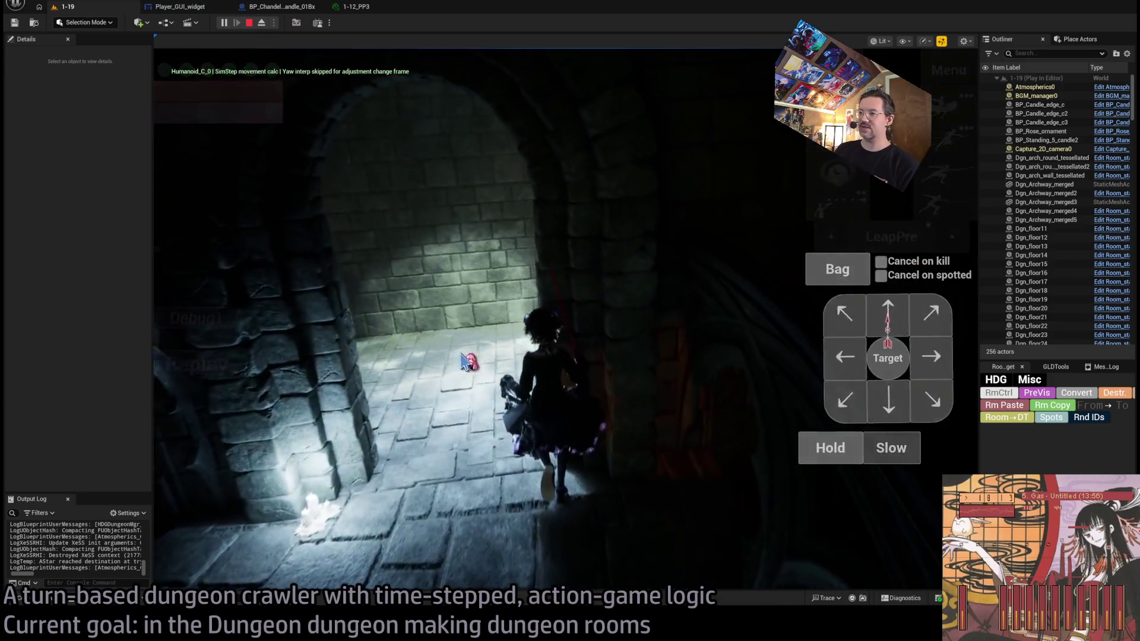
# Step: Walk the character through the archway into the lit corridor, then end the playtest
pyautogui.click(218, 433)
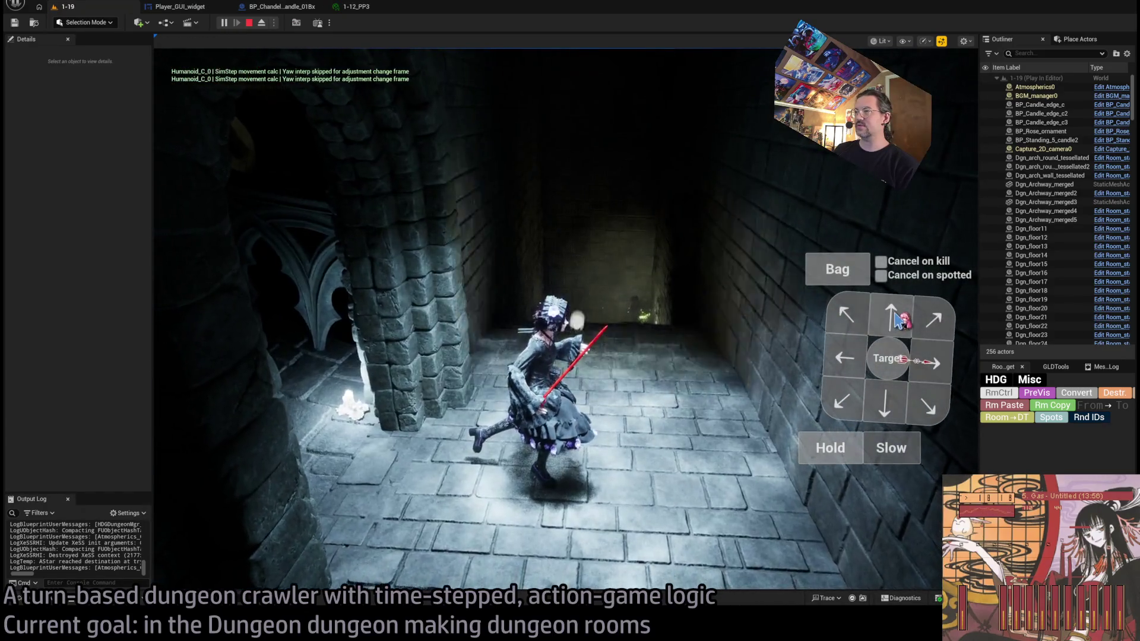
pyautogui.click(900, 319)
pyautogui.click(214, 431)
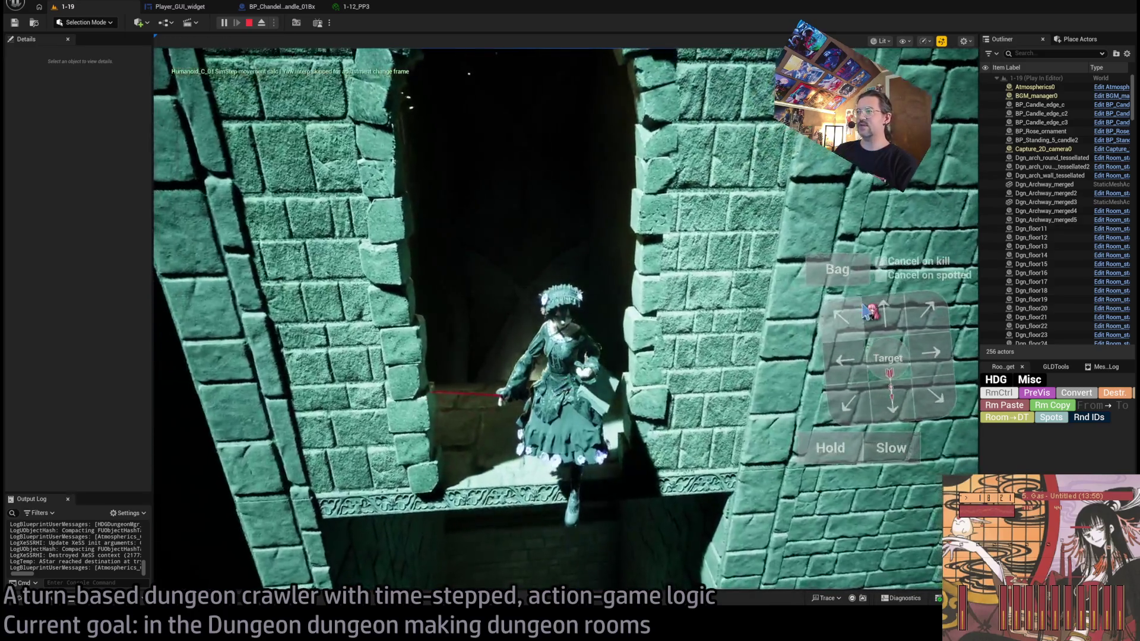
pyautogui.click(870, 311)
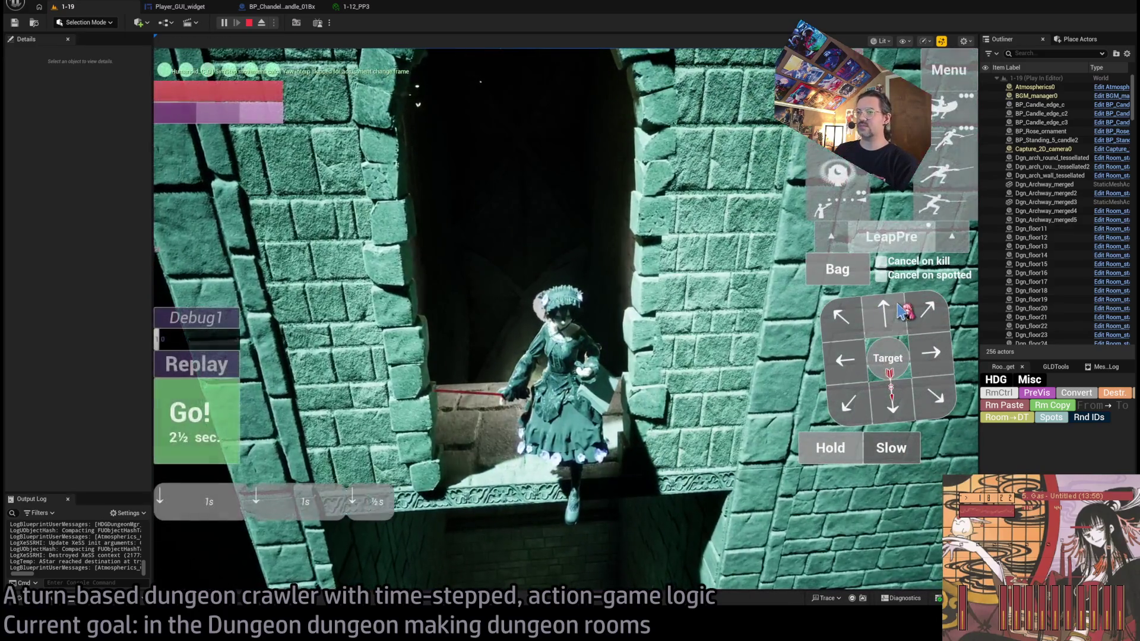
pyautogui.click(196, 420)
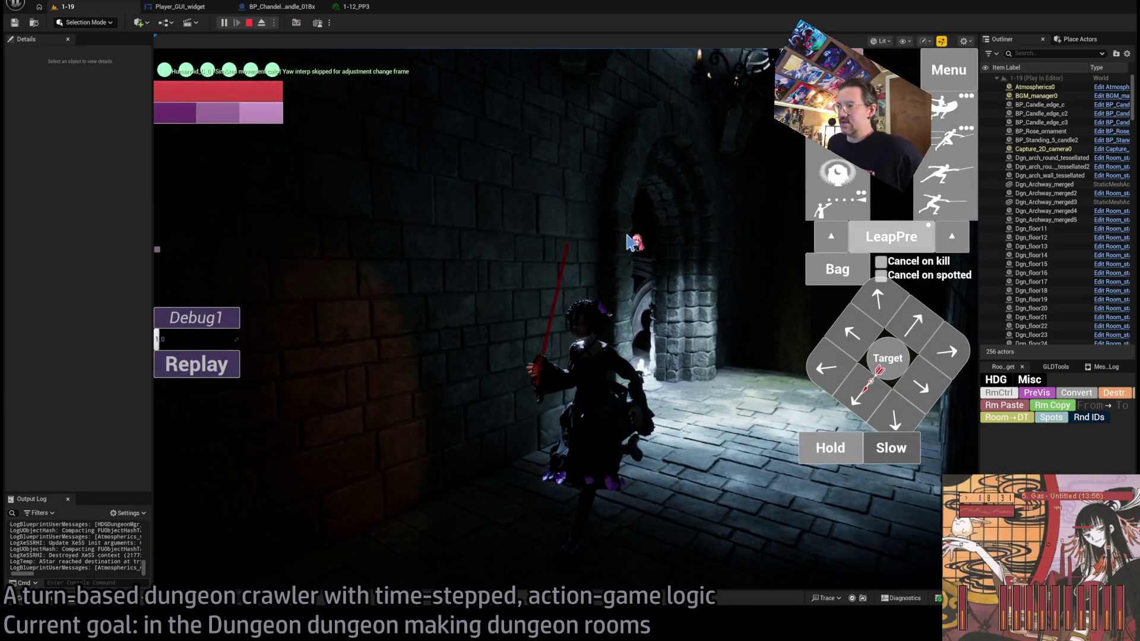
pyautogui.click(614, 278)
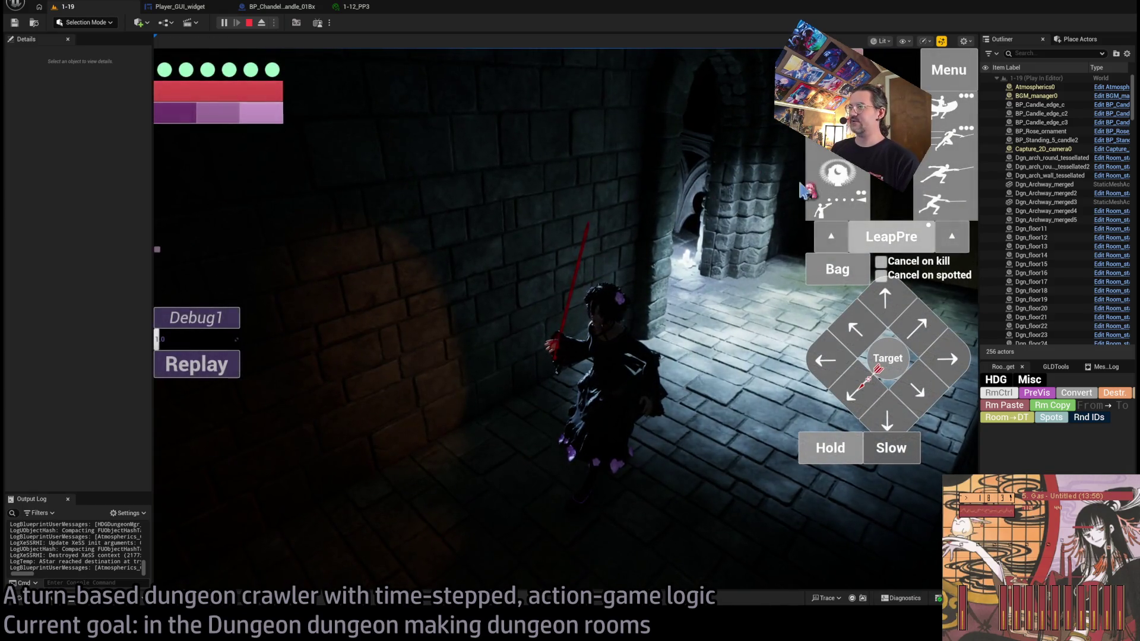
pyautogui.click(750, 256)
pyautogui.press('Escape')
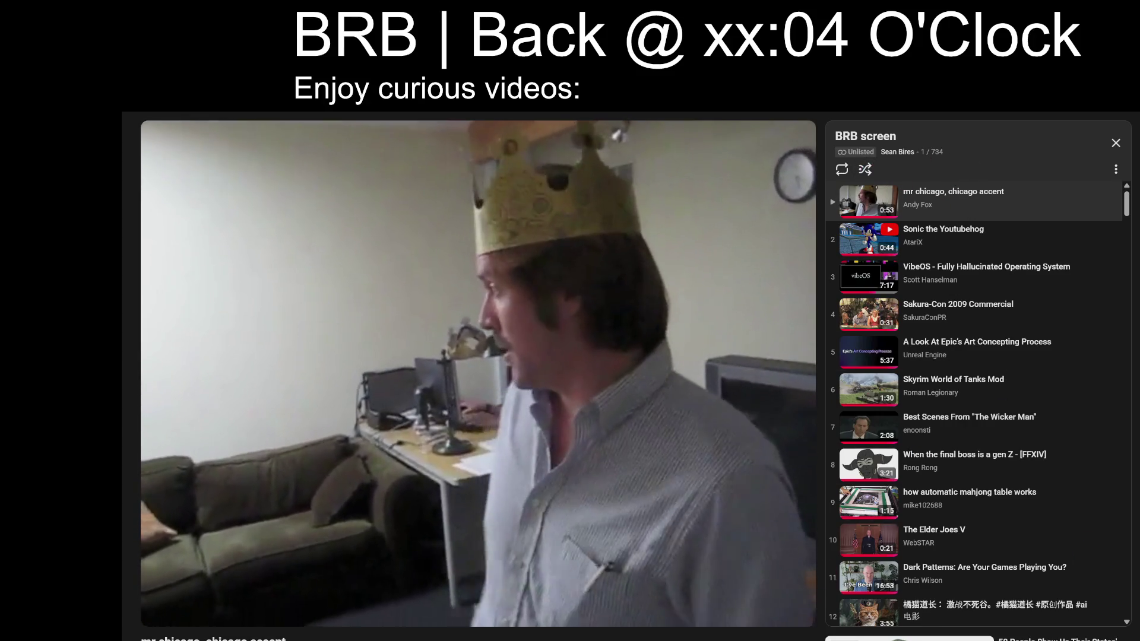
# Step: Shuffle the BRB playlist and show 'mr chicago, chicago accent' in theater mode
pyautogui.click(865, 170)
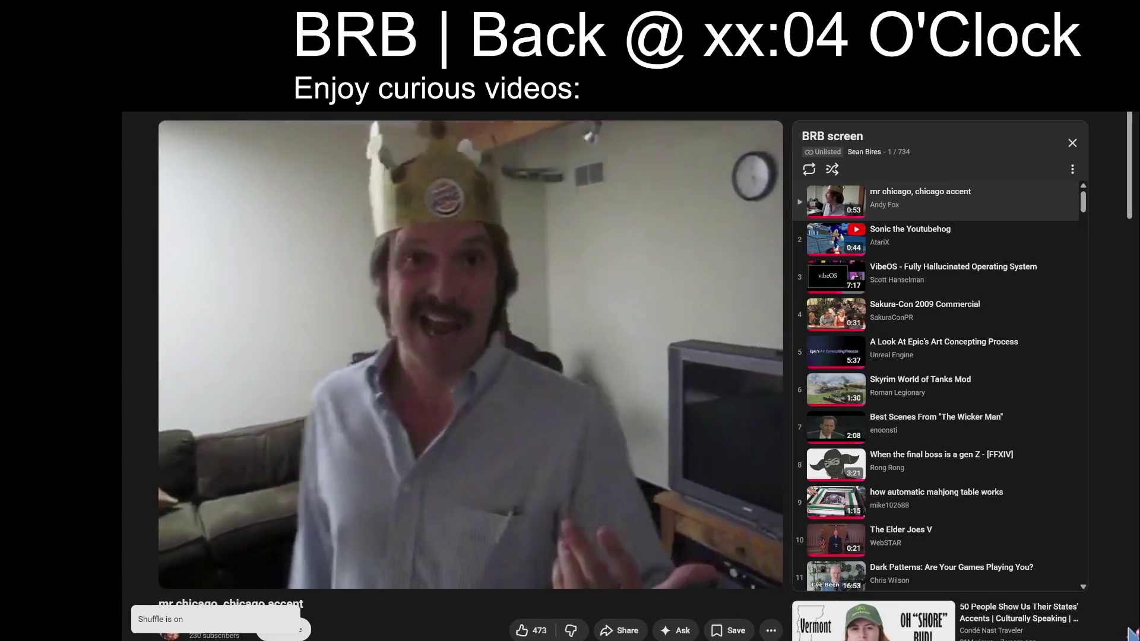
pyautogui.click(733, 575)
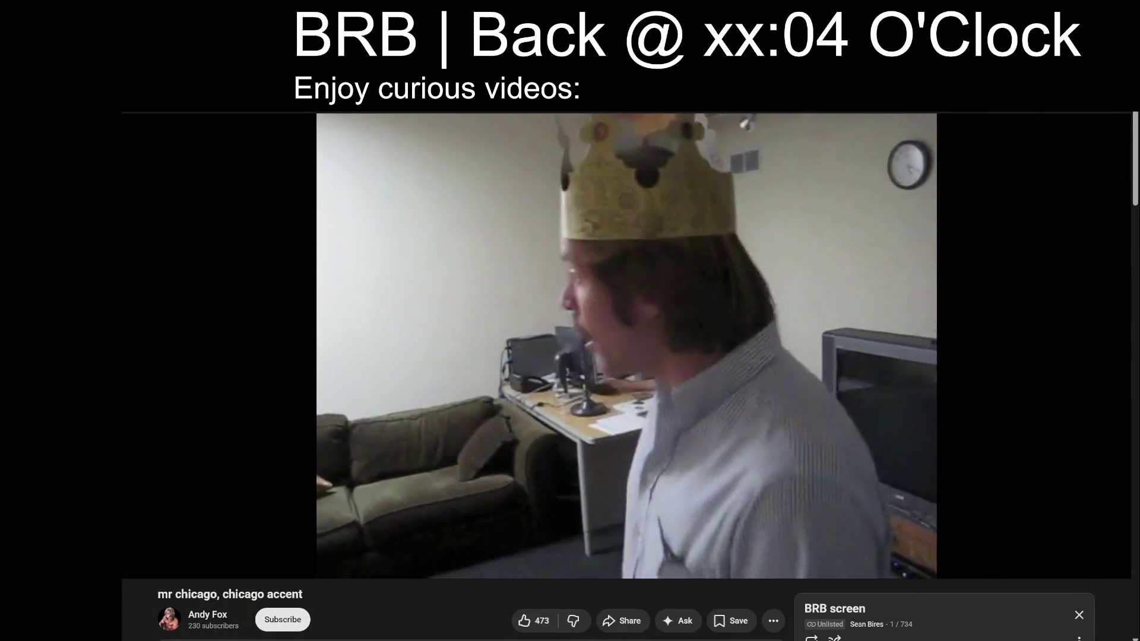
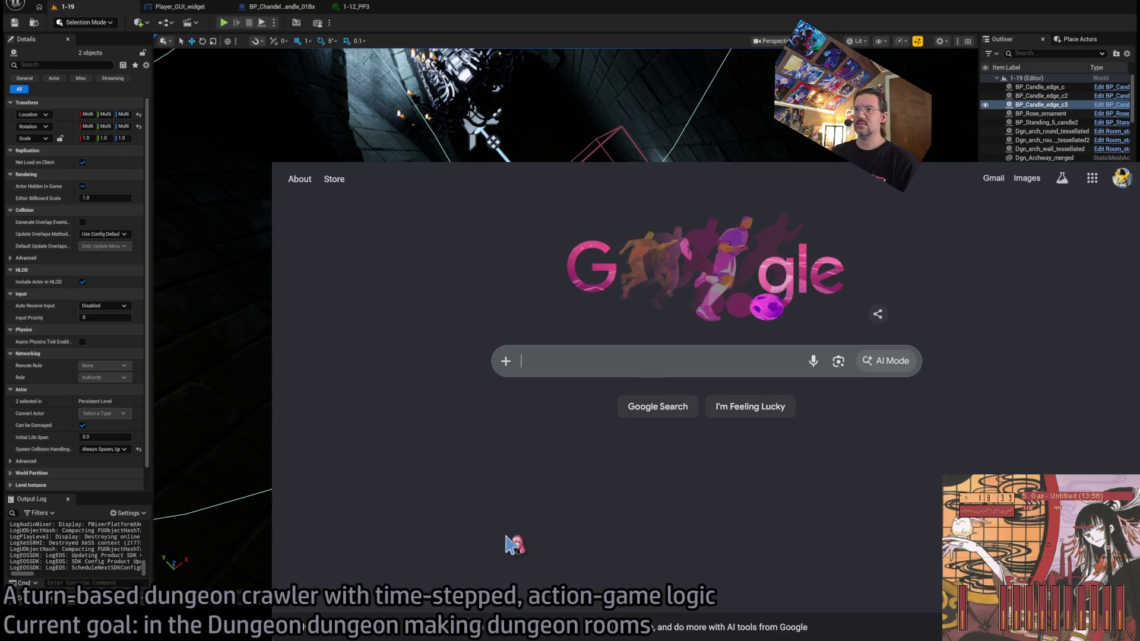
# Step: Fly the camera up the spiral stair shaft, past the chandelier and the Exit E0 sign
pyautogui.click(512, 542)
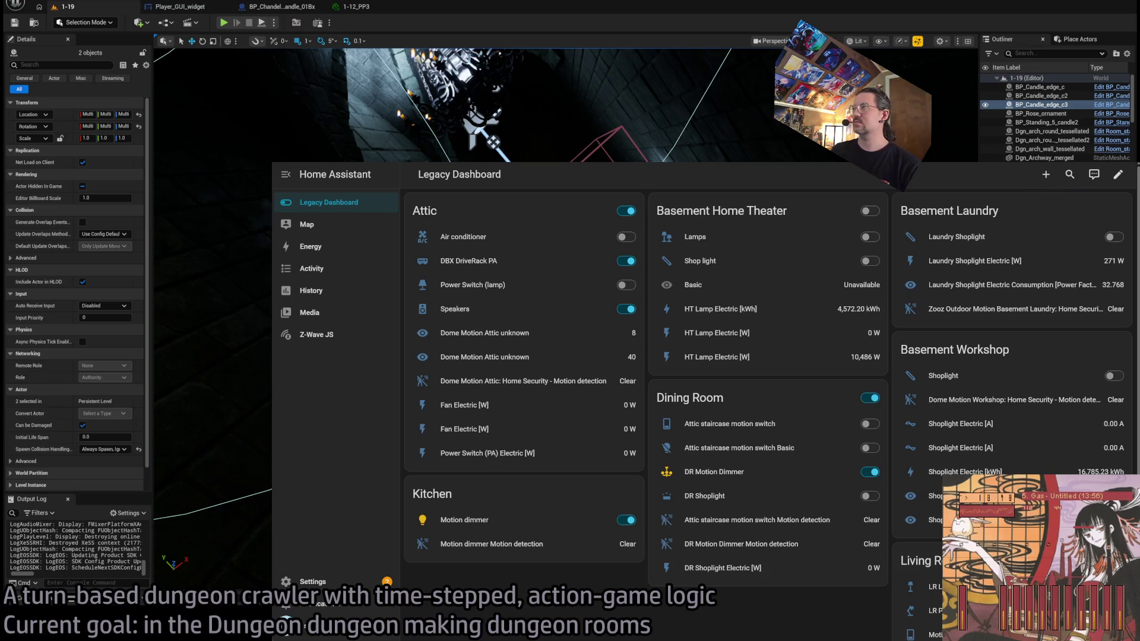
pyautogui.press('w')
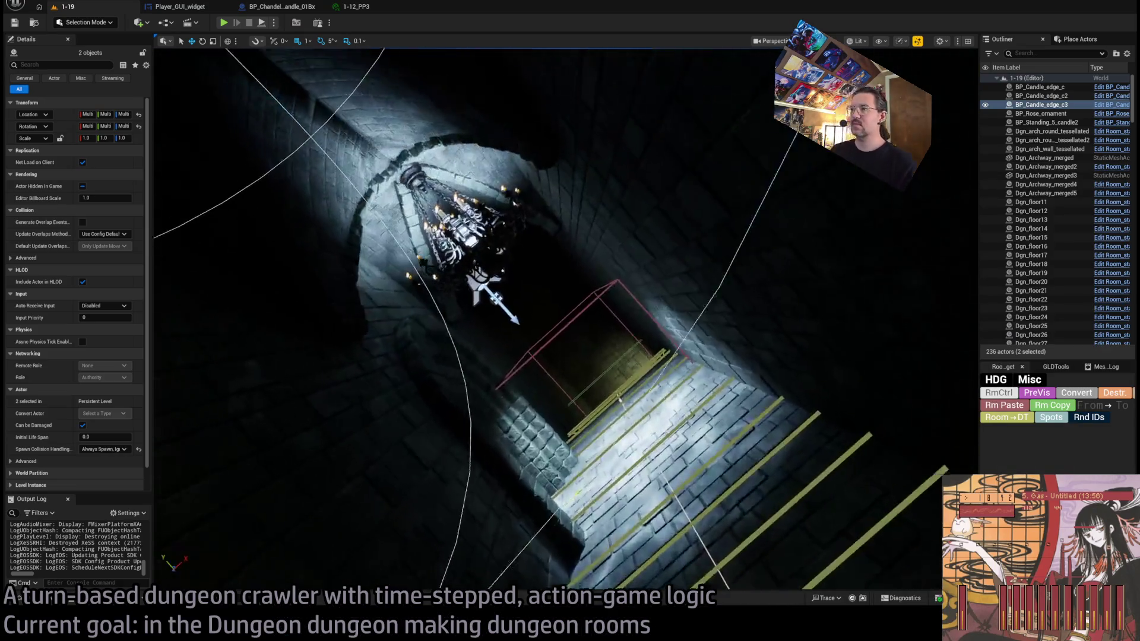
pyautogui.press('w')
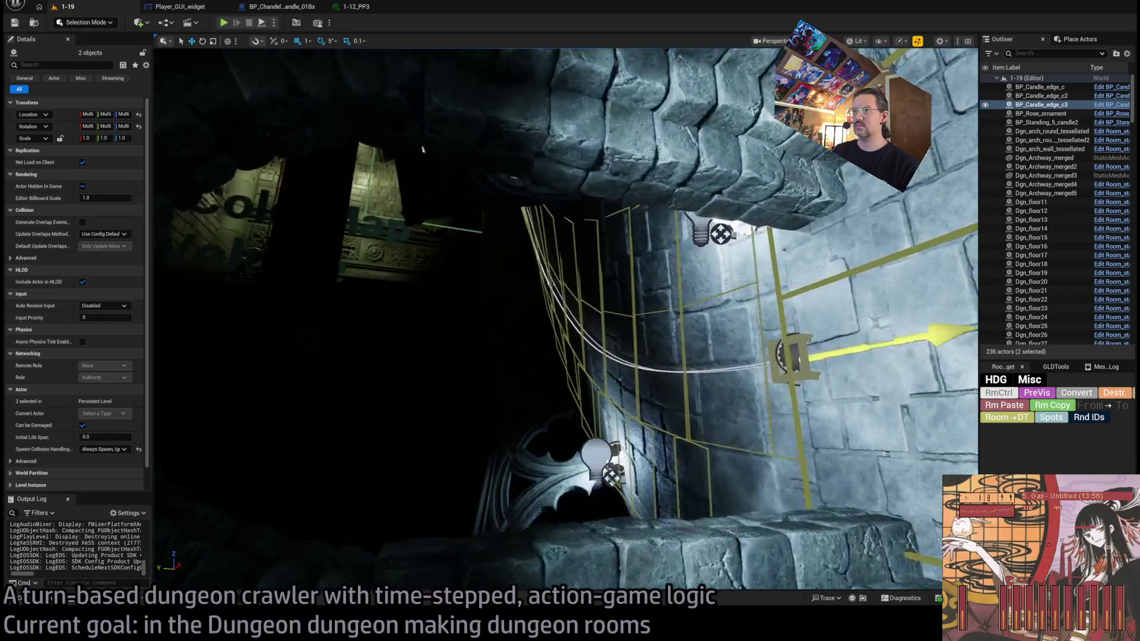
pyautogui.press('w')
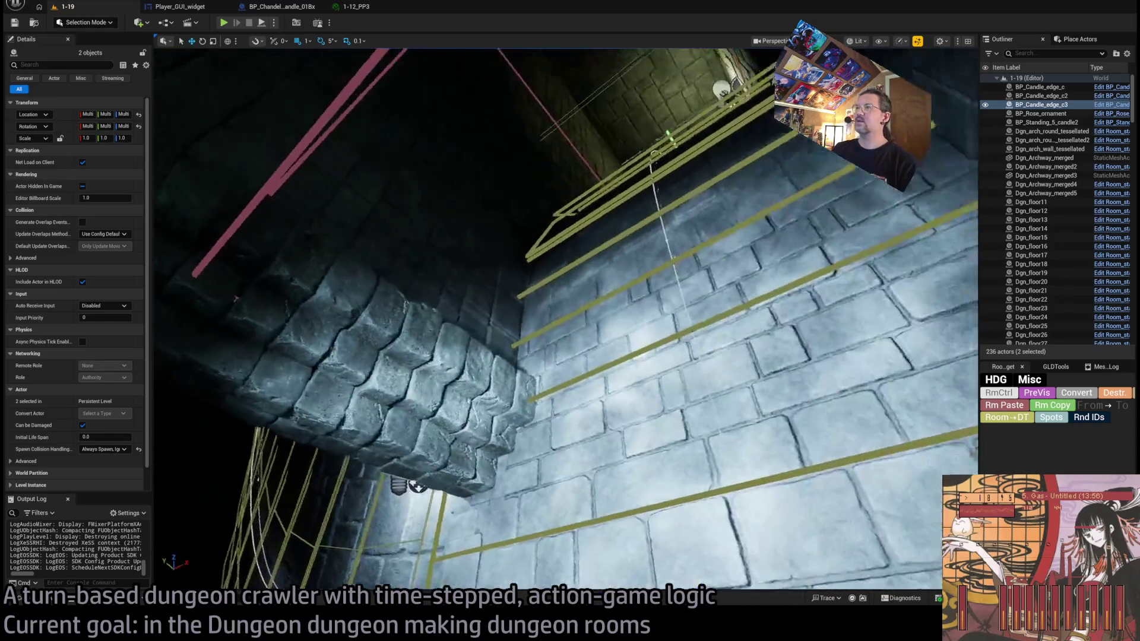
pyautogui.press('w')
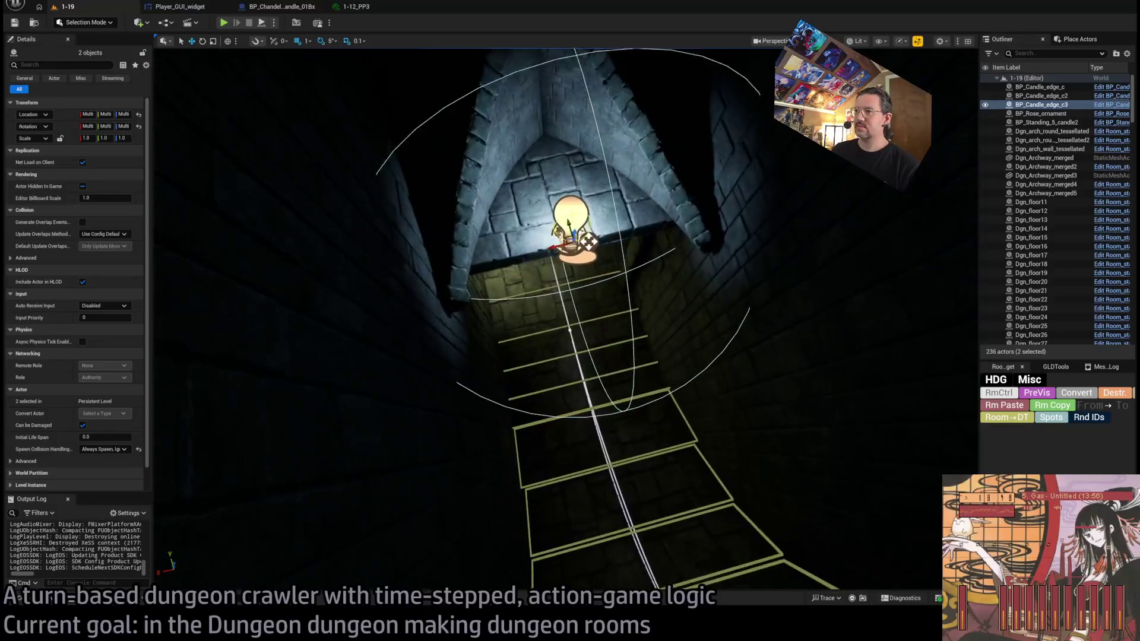
pyautogui.press('w')
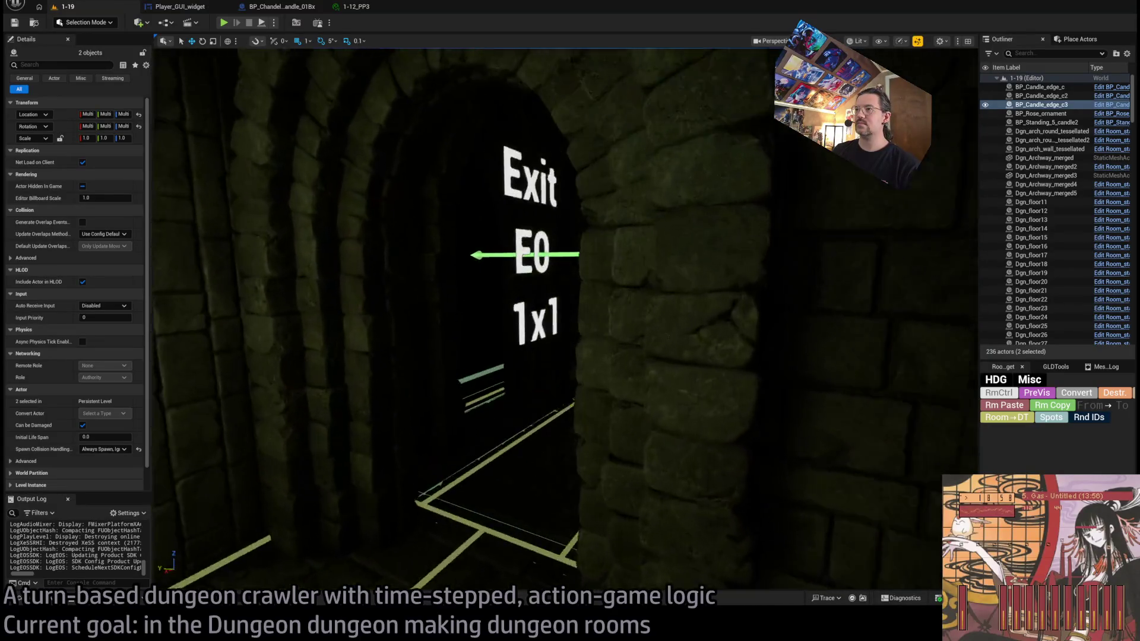
pyautogui.press('w')
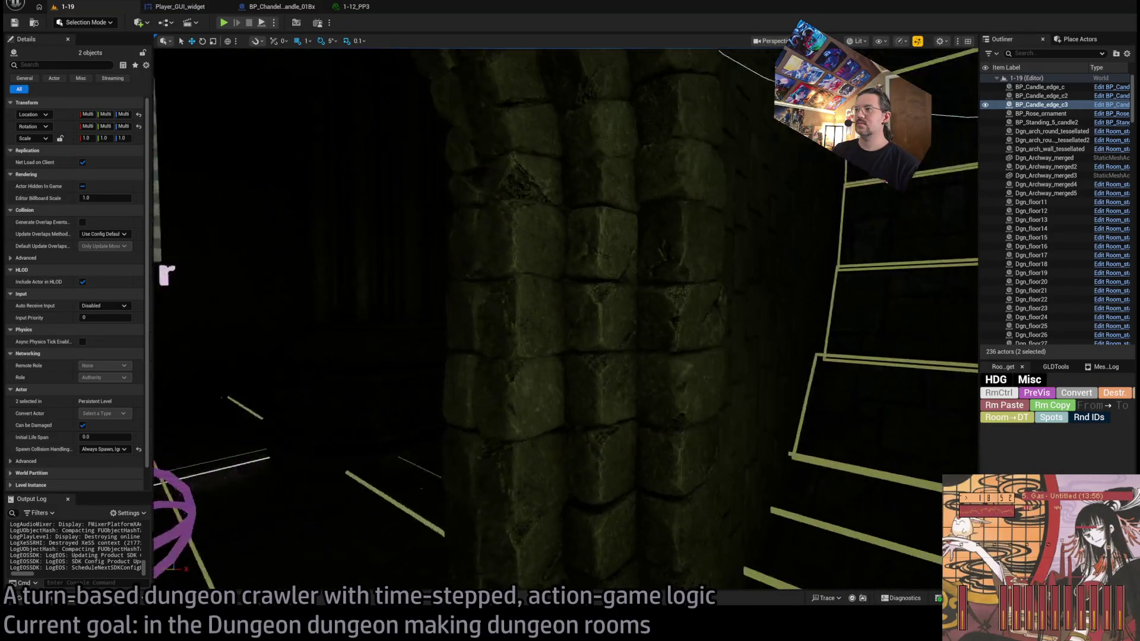
# Step: Frame the wall candle inside the archway and run a map check reporting 0 errors
pyautogui.press('f')
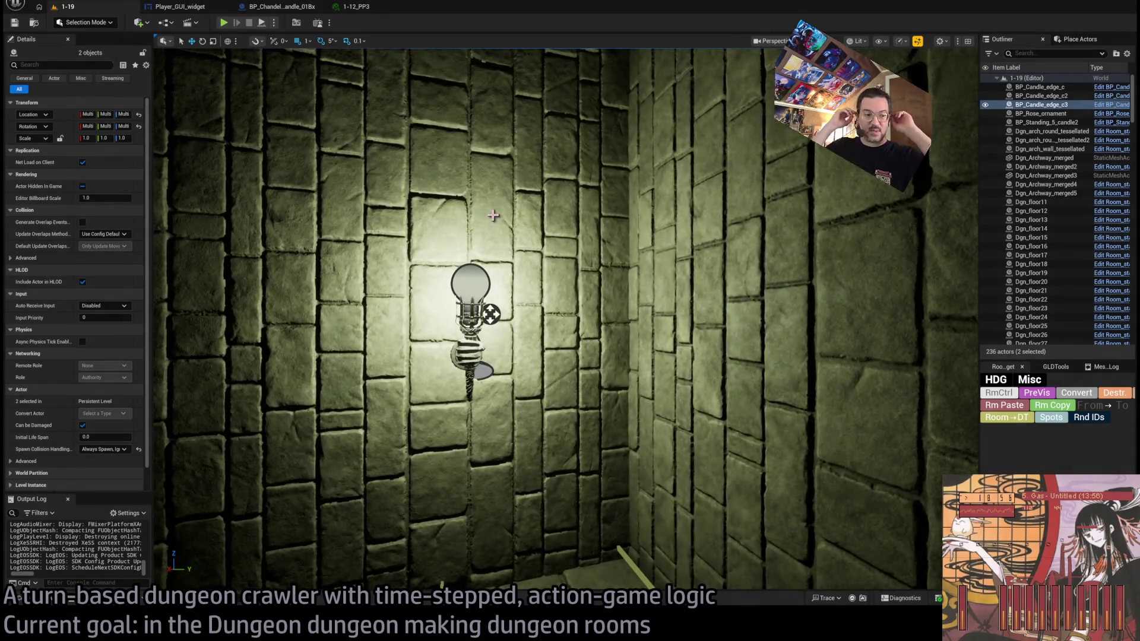
pyautogui.press('s')
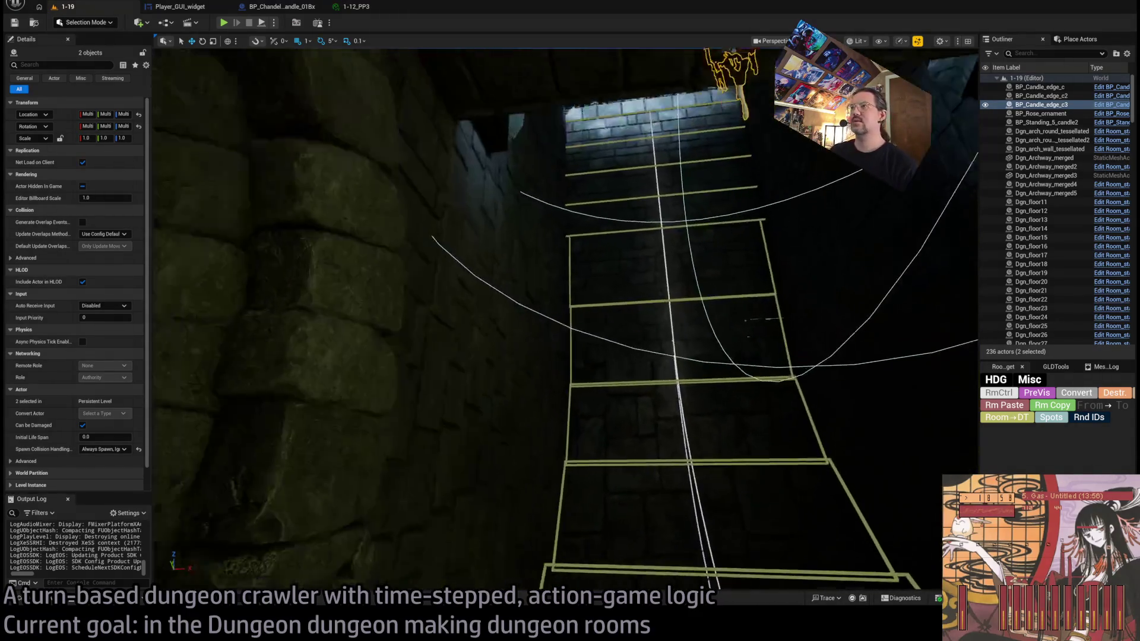
pyautogui.press('f')
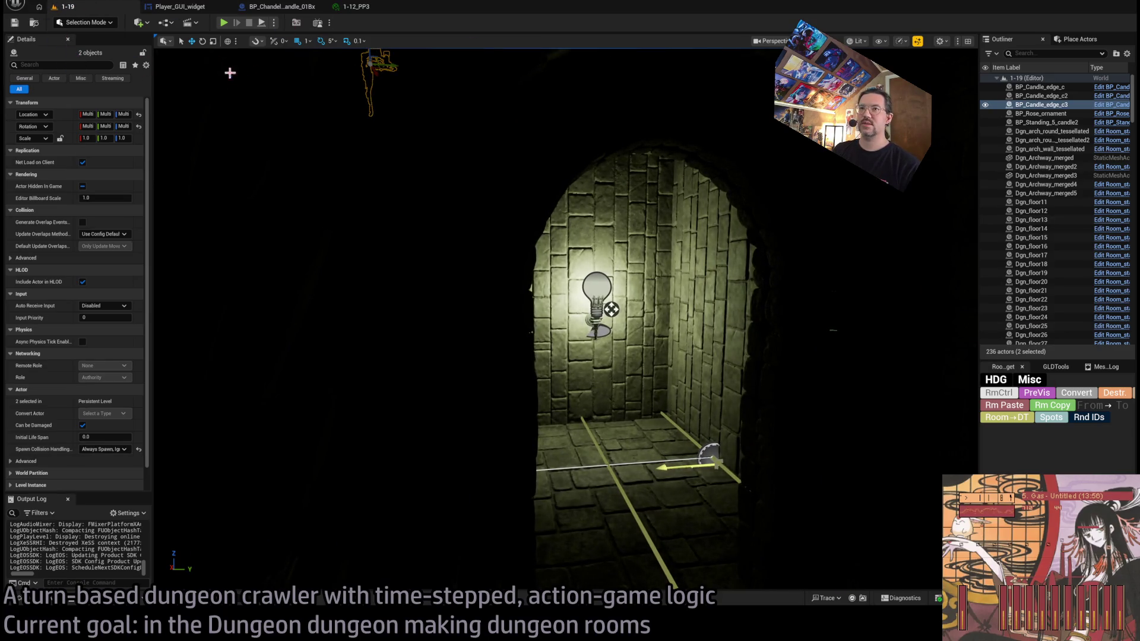
pyautogui.press('Delete')
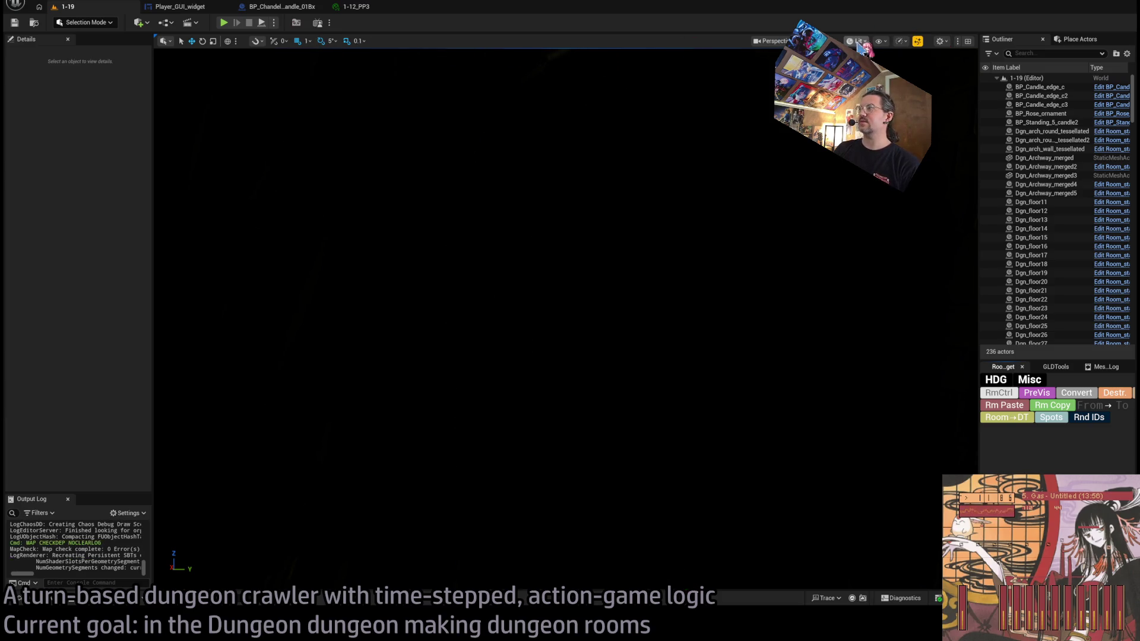
# Step: In Unlit view, run HDG Convert on Dgn_wall_tessellated99 so it lists exits W2 and S2R
pyautogui.hotkey('alt', '3')
pyautogui.click(668, 319)
pyautogui.press('f')
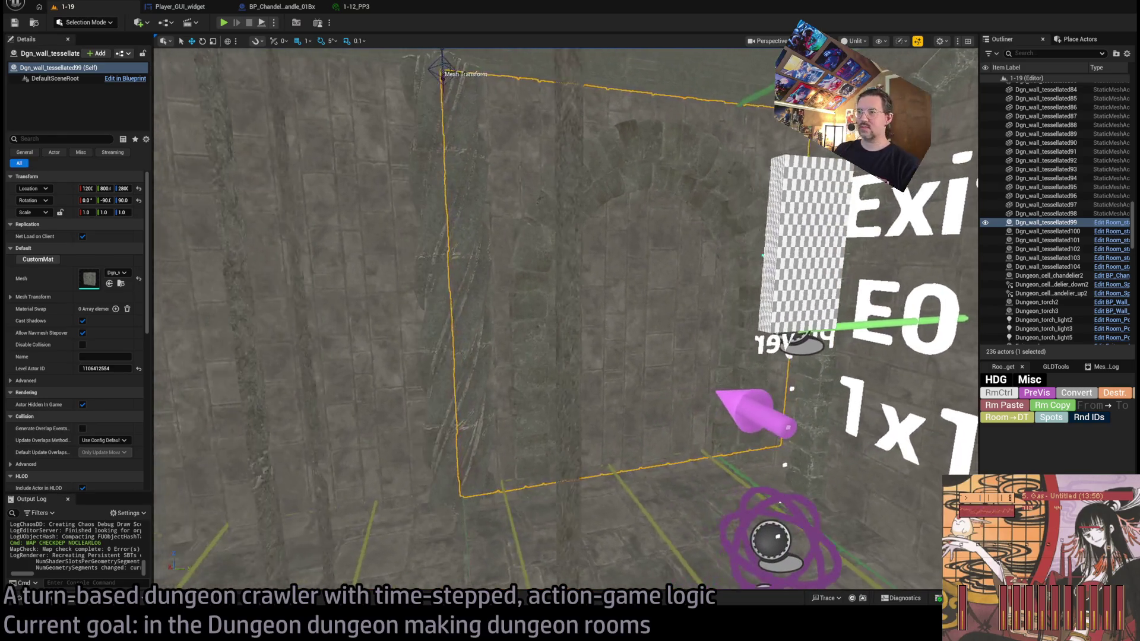
pyautogui.scroll(3, 721, 315)
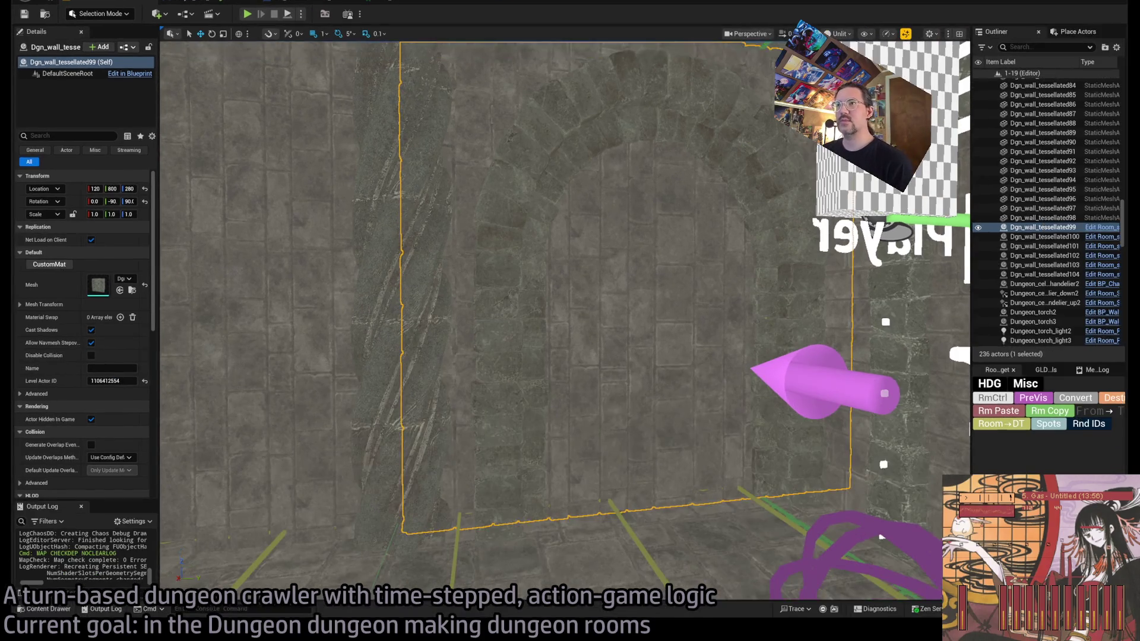
pyautogui.scroll(-3, 86, 338)
pyautogui.scroll(-2, 90, 336)
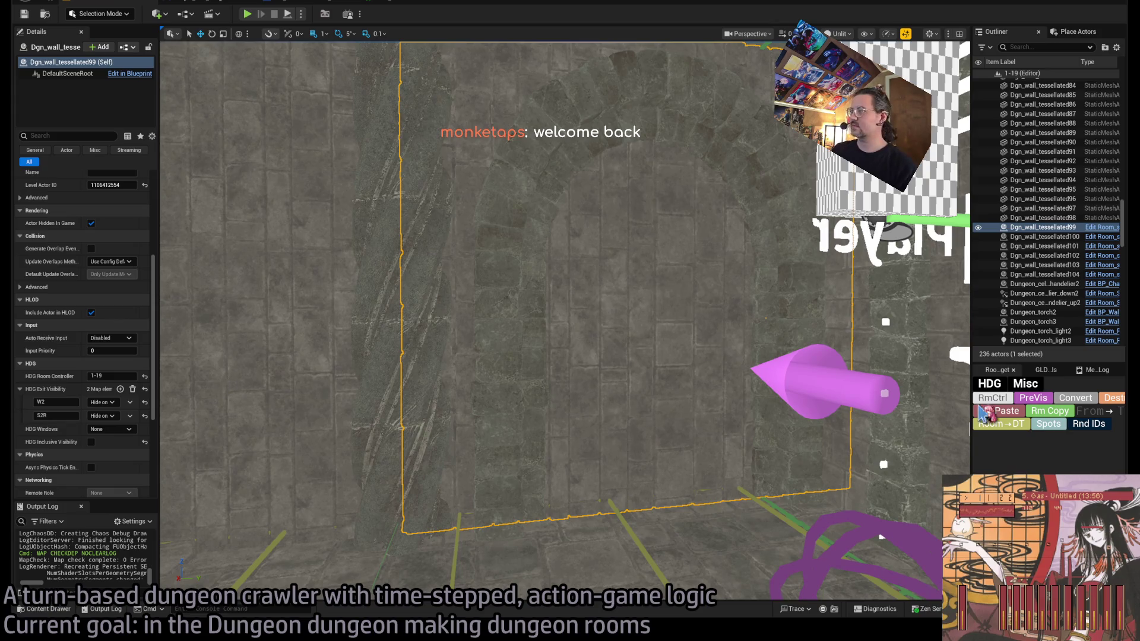
pyautogui.click(1063, 403)
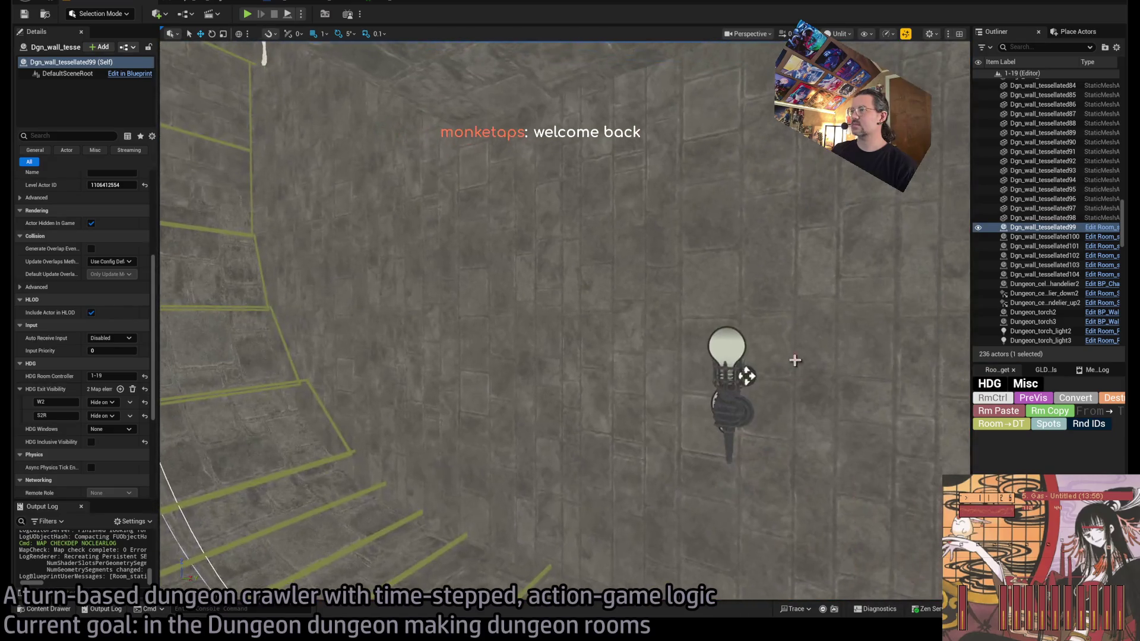
# Step: Inspect Dungeon_torch_light2's Details, confirming it has no exit-visibility entries
pyautogui.click(726, 347)
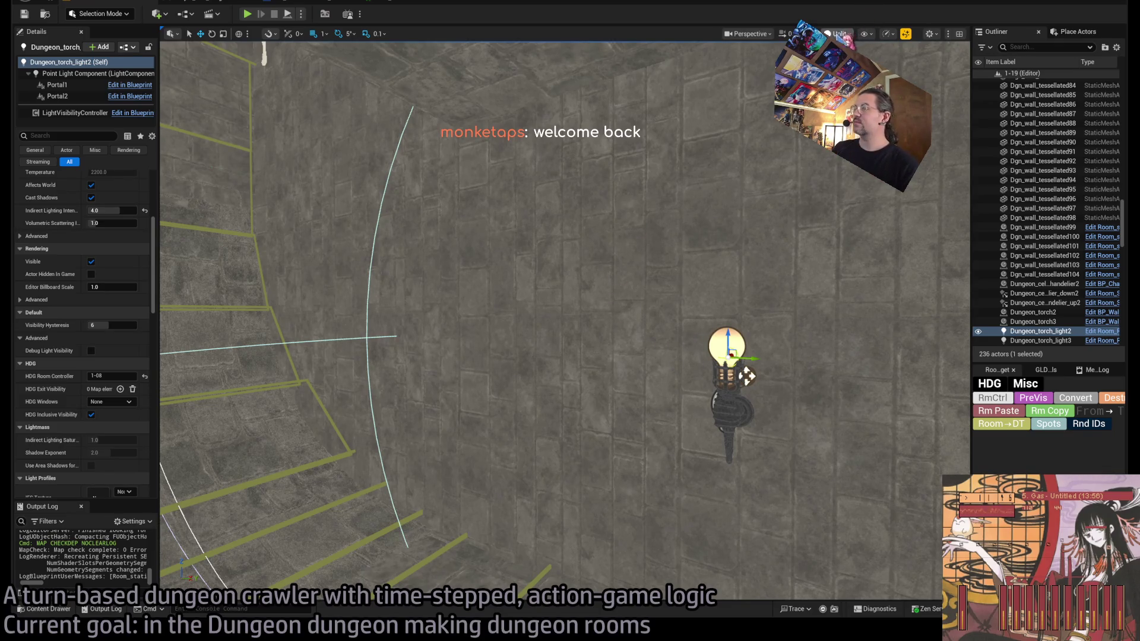
pyautogui.scroll(-3, 747, 375)
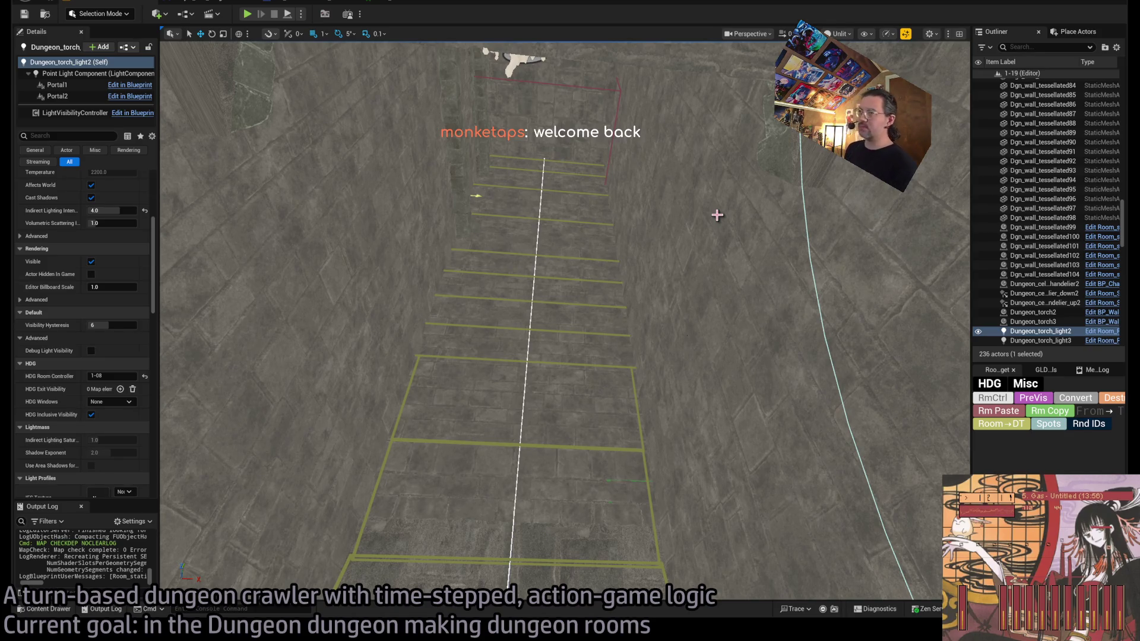
pyautogui.press('f')
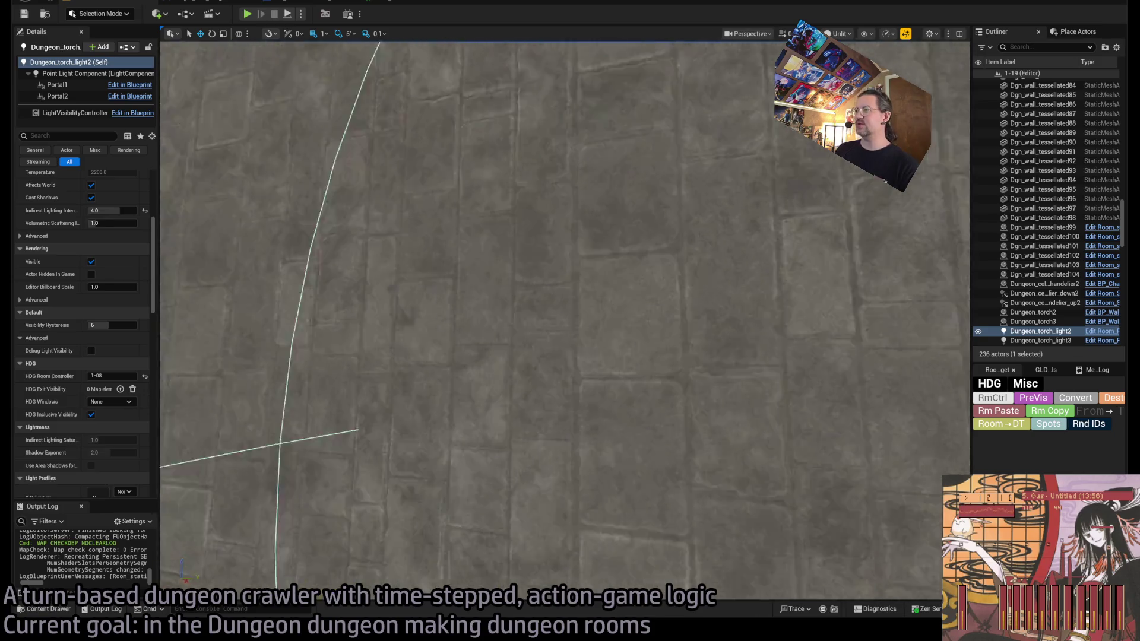
pyautogui.moveTo(632, 223)
pyautogui.mouseDown()
pyautogui.moveTo(686, 221)
pyautogui.moveTo(661, 285)
pyautogui.mouseUp()
pyautogui.click(662, 285)
# Step: Copy the wall's room settings with HDG Rm Copy and paste them onto Dungeon_torch_light2
pyautogui.click(1049, 424)
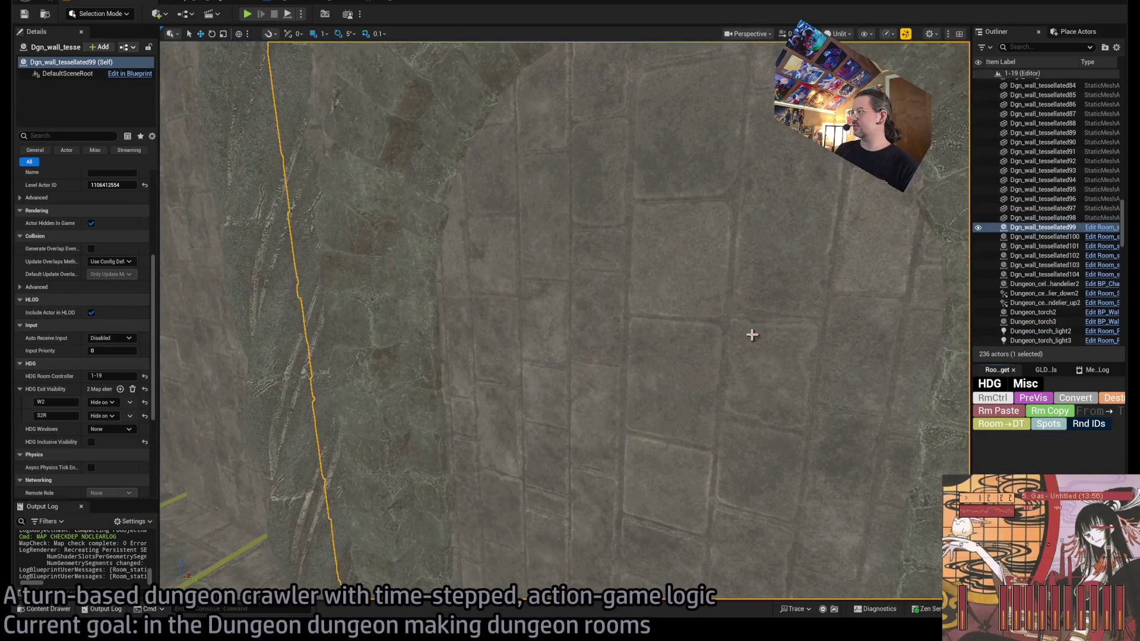
pyautogui.click(656, 334)
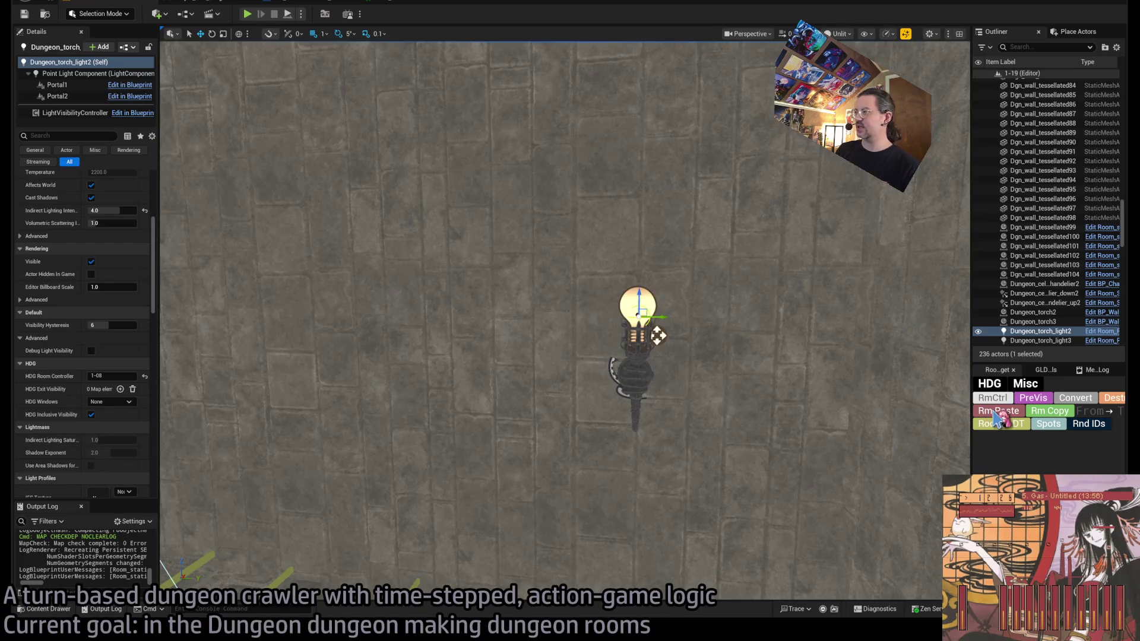
pyautogui.click(998, 416)
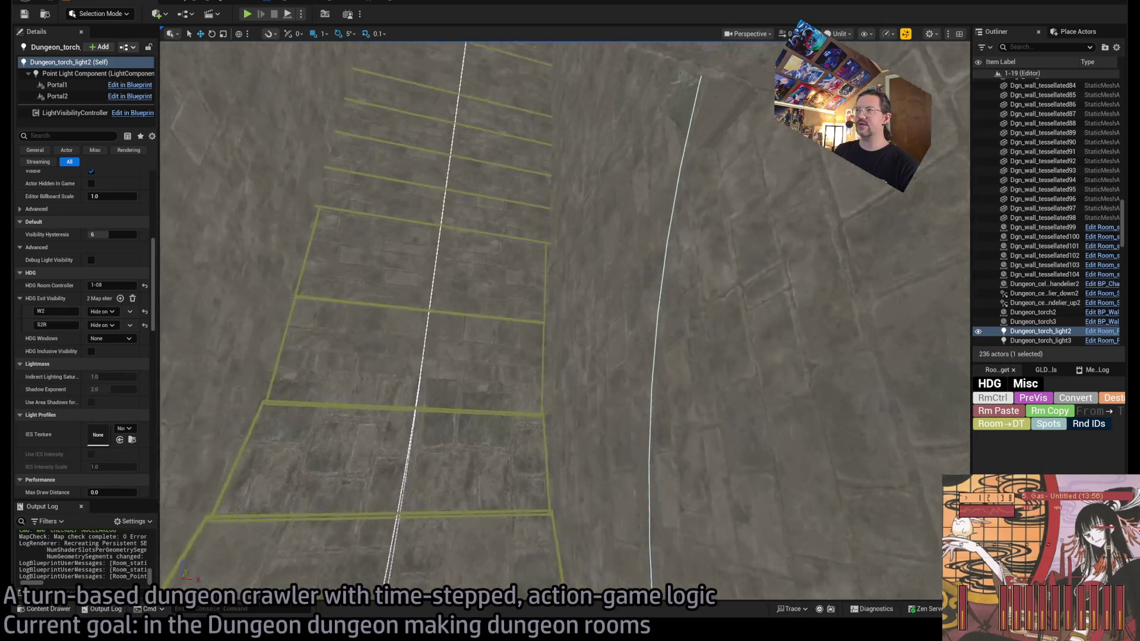
pyautogui.click(526, 456)
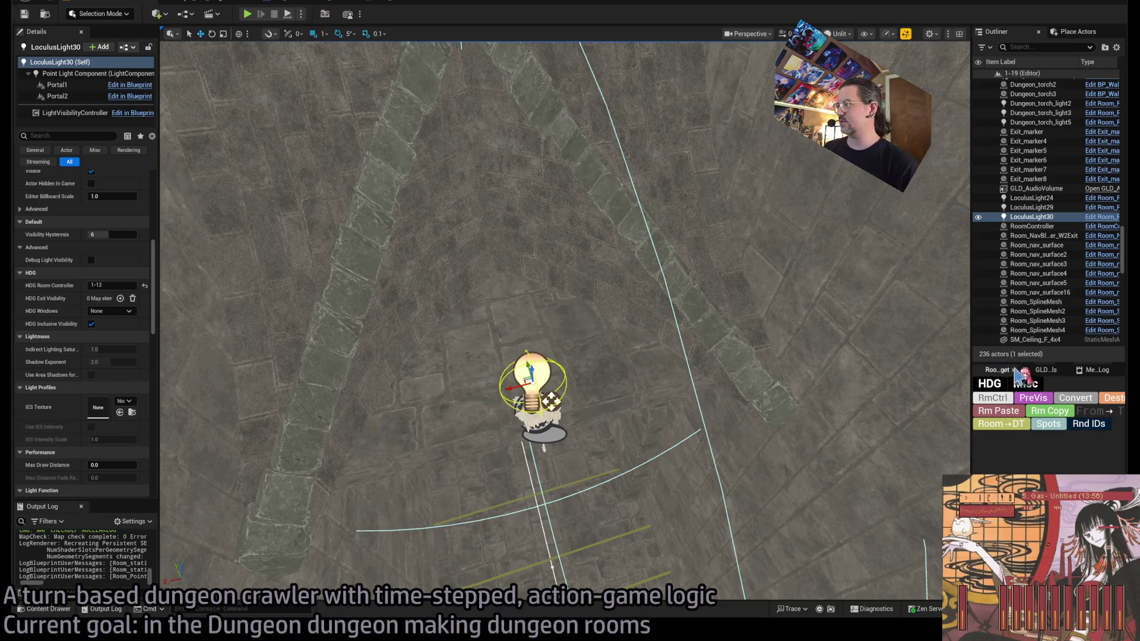
# Step: Paste the W2/S2R room settings onto LoculusLight30 and the upper cell chandelier, in lit view
pyautogui.click(1013, 414)
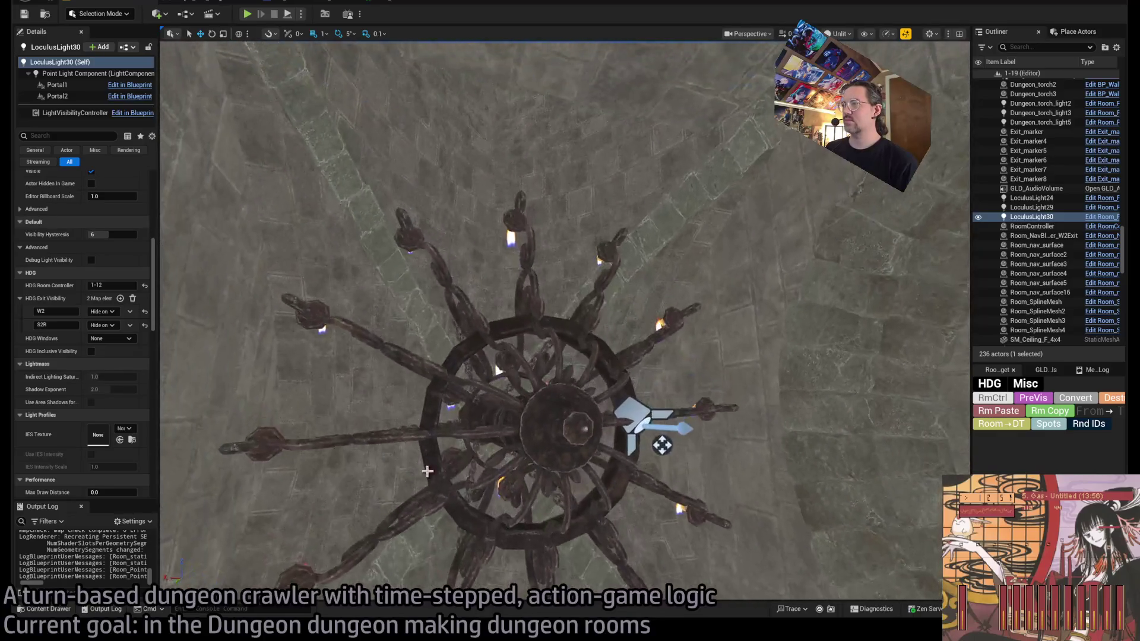
pyautogui.click(657, 446)
pyautogui.press('f')
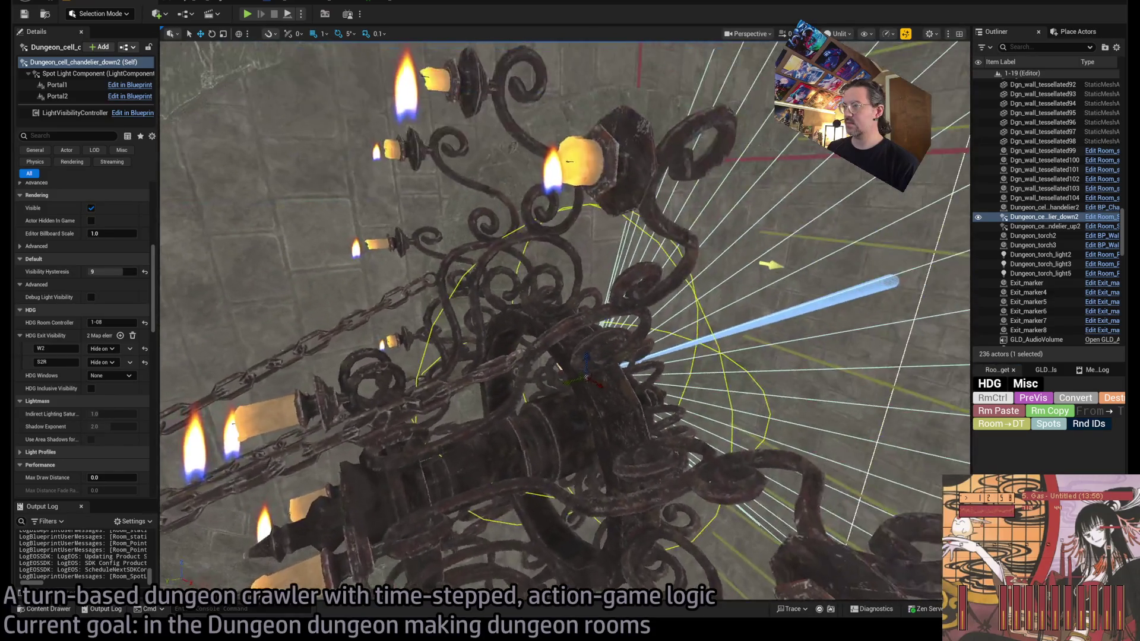
pyautogui.scroll(5, 431, 375)
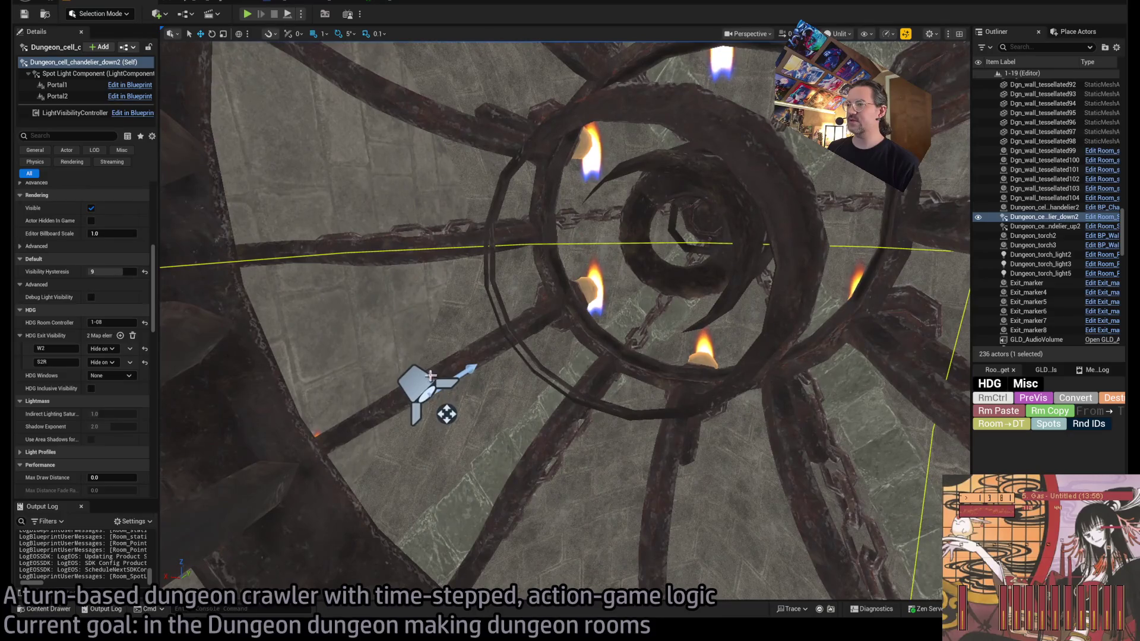
pyautogui.click(431, 375)
pyautogui.press('f')
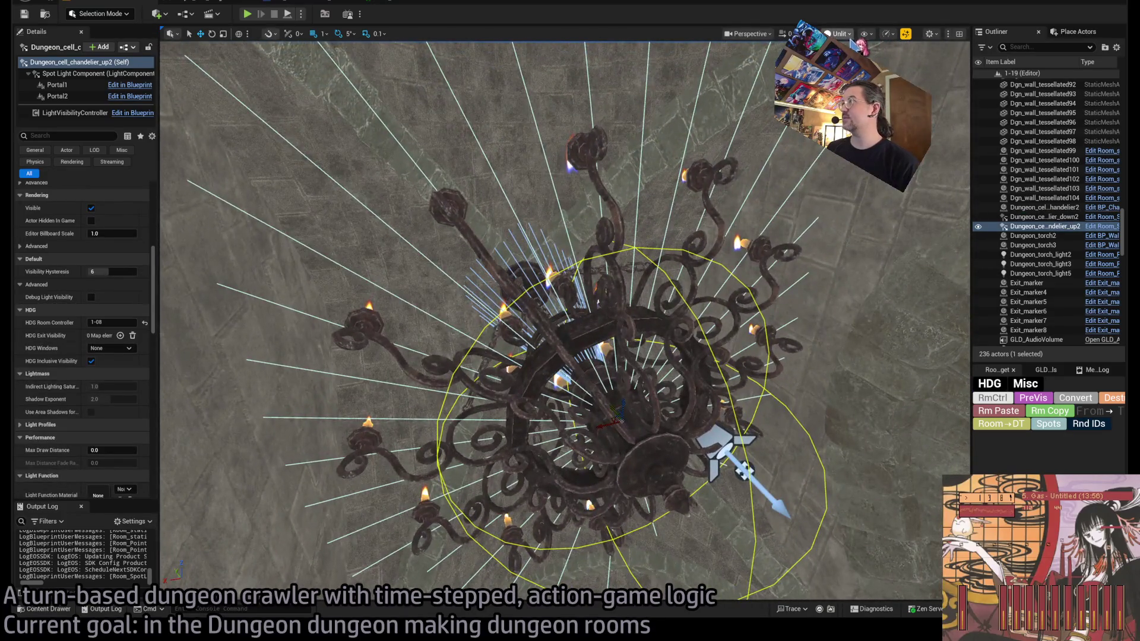
pyautogui.hotkey('alt', '4')
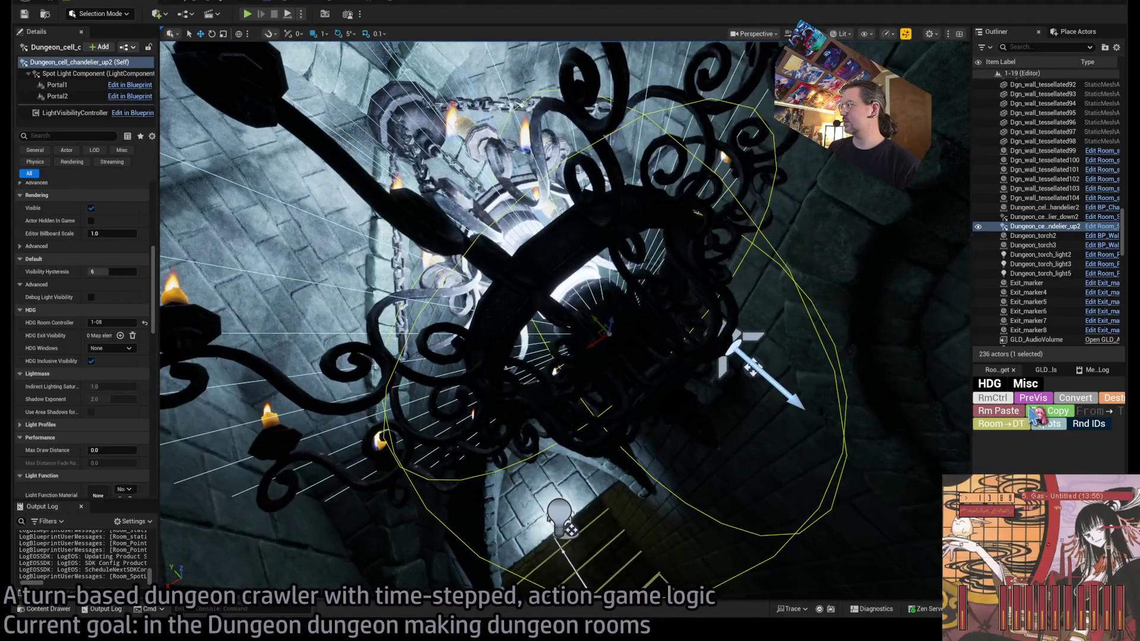
pyautogui.click(984, 411)
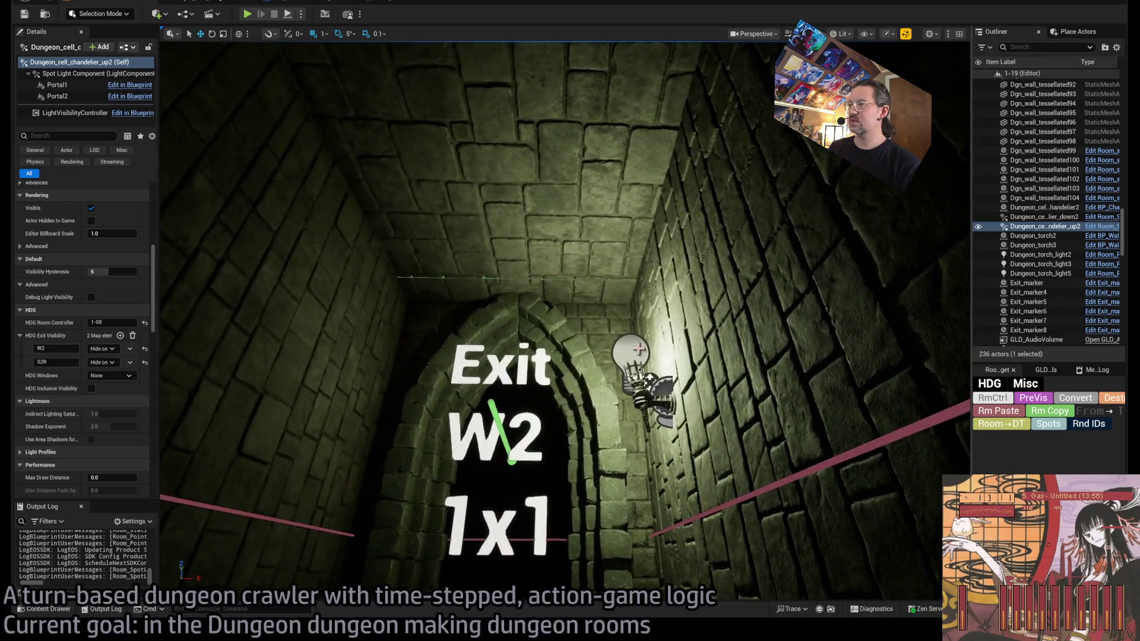
# Step: Paste the settings onto the torch light by exit W2 and edit its S2R entry
pyautogui.click(1041, 264)
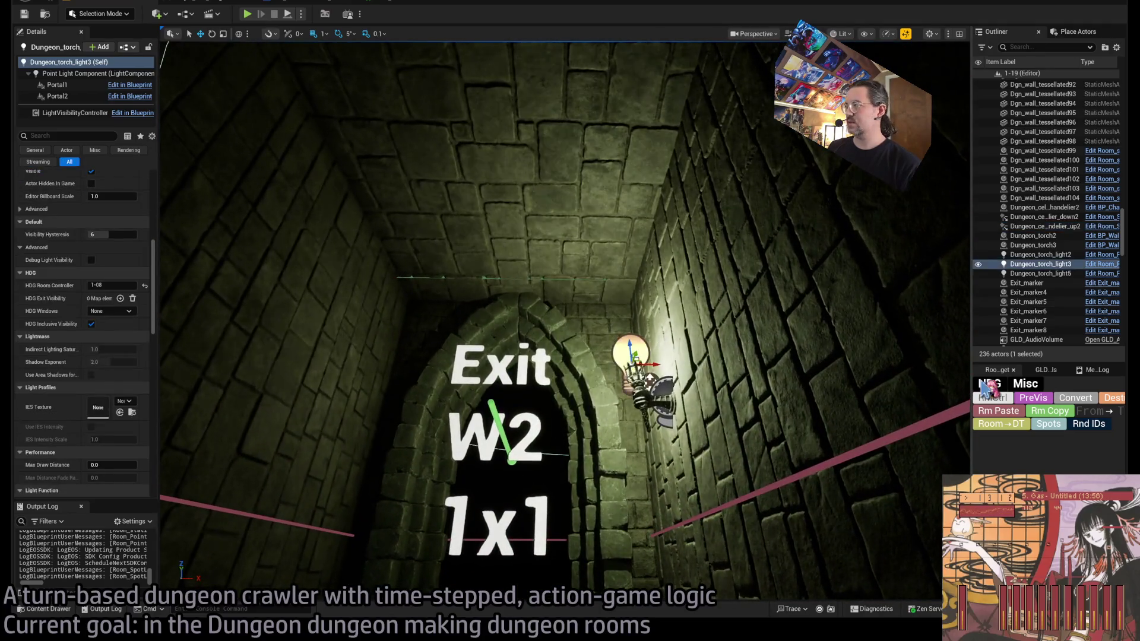
pyautogui.click(998, 411)
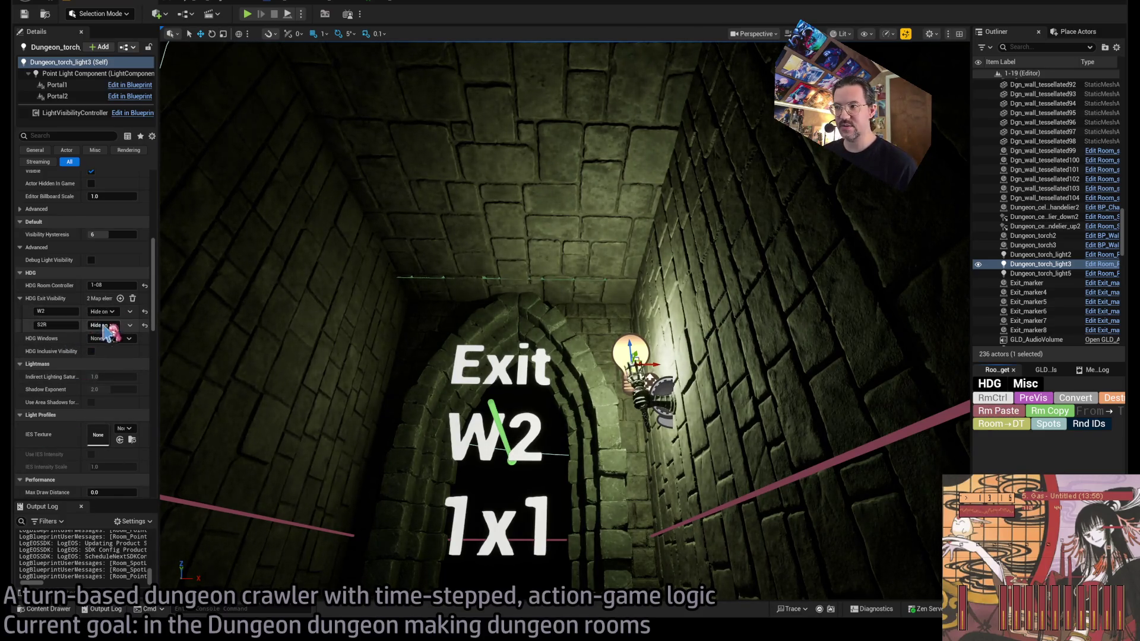
pyautogui.doubleClick(56, 325)
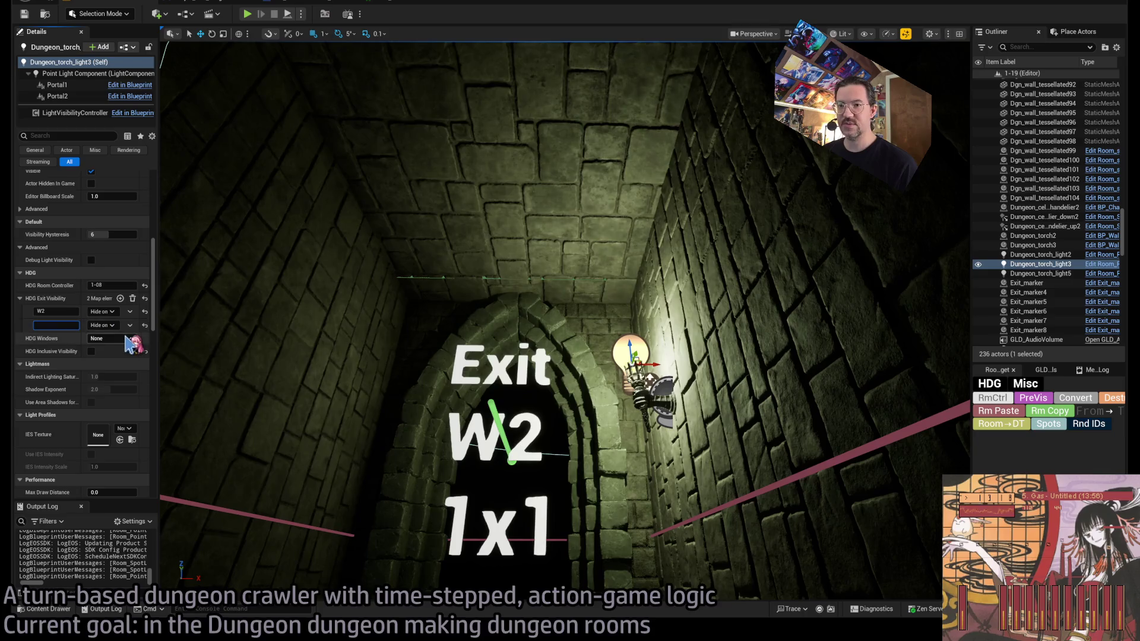
pyautogui.press('BackSpace')
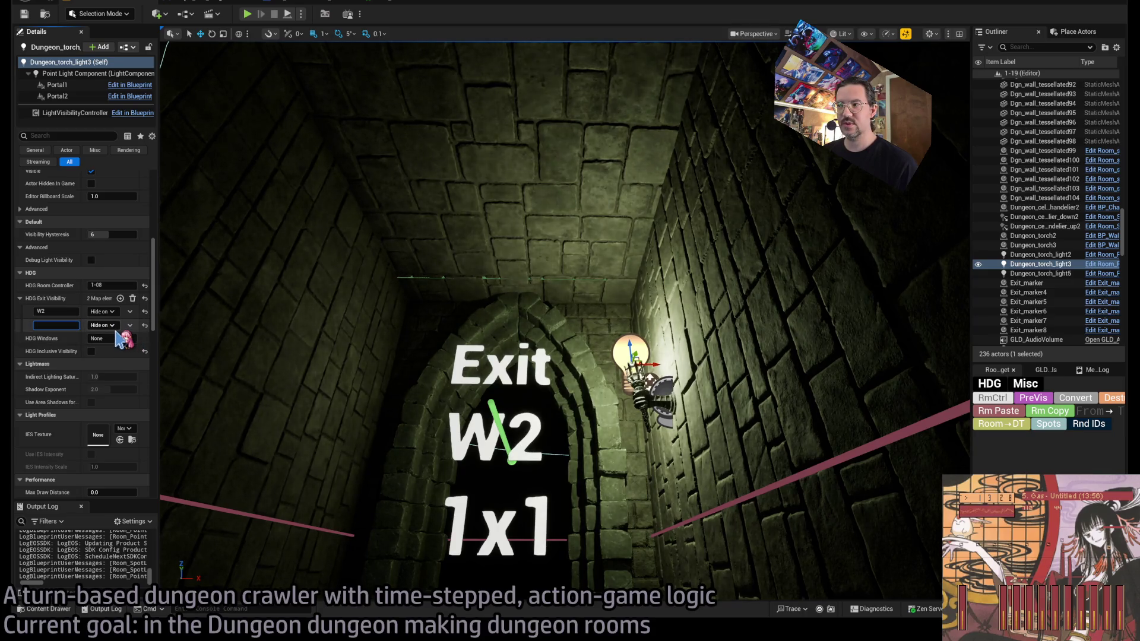
# Step: Review the arch wall, second torch, LoculusLight30 and both chandeliers around the shaft
pyautogui.moveTo(275, 333); pyautogui.dragTo(357, 264)
pyautogui.moveTo(178, 307)
pyautogui.mouseDown()
pyautogui.moveTo(214, 297)
pyautogui.moveTo(649, 443)
pyautogui.mouseUp()
pyautogui.click(178, 307)
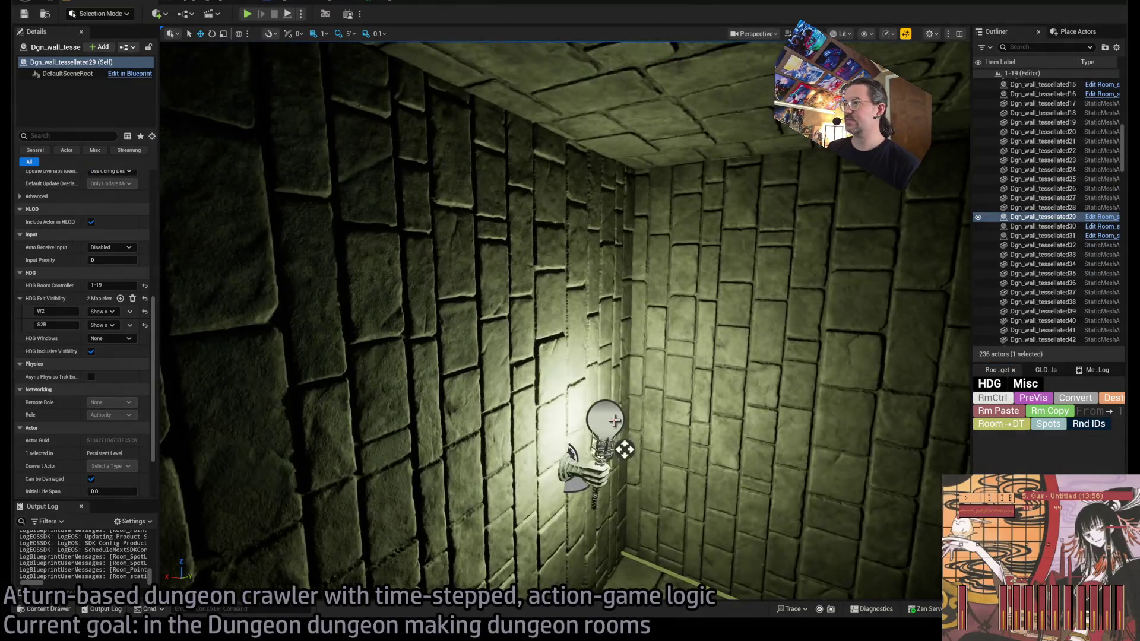
pyautogui.click(621, 448)
pyautogui.moveTo(713, 356); pyautogui.dragTo(712, 451)
pyautogui.click(593, 392)
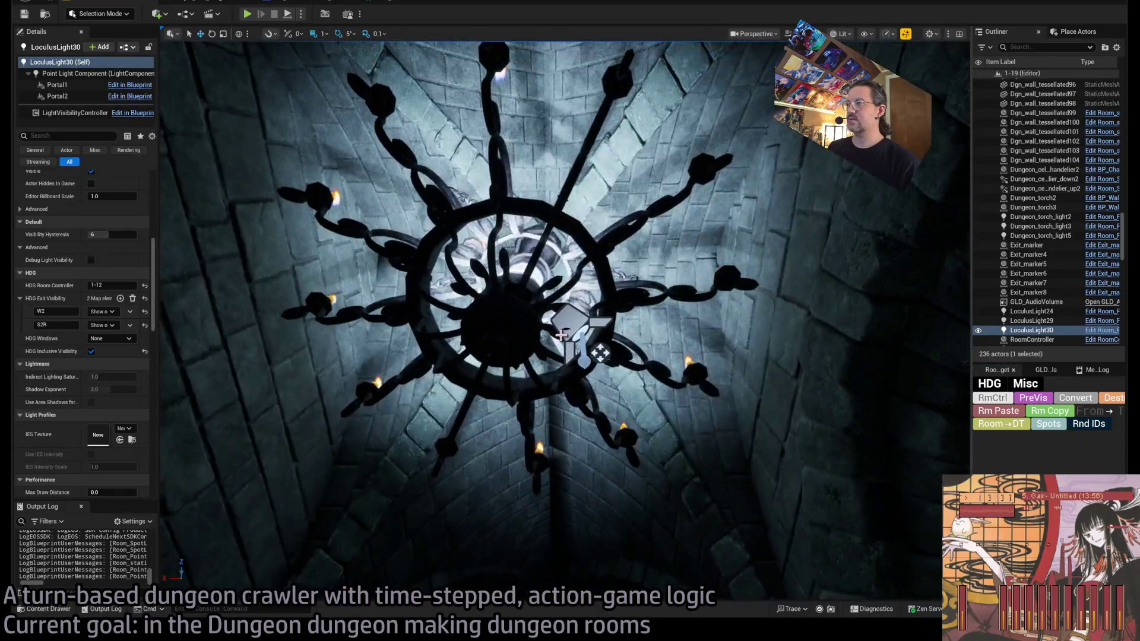
pyautogui.click(580, 328)
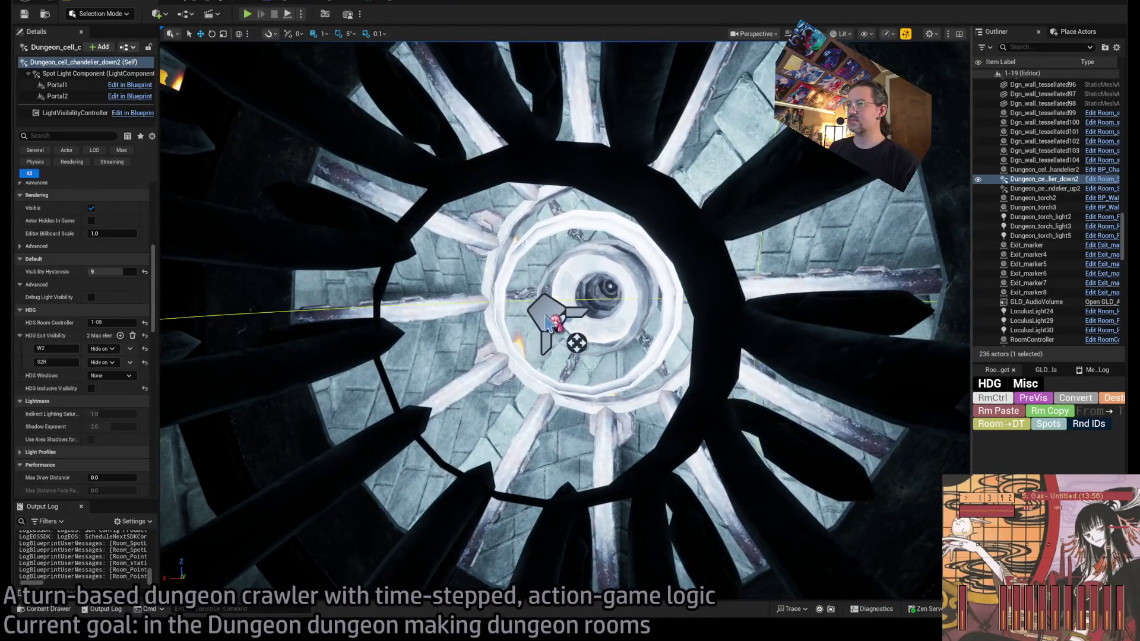
pyautogui.keyDown('ctrl'); pyautogui.click(692, 355); pyautogui.keyUp('ctrl')
pyautogui.moveTo(924, 417); pyautogui.dragTo(873, 417)
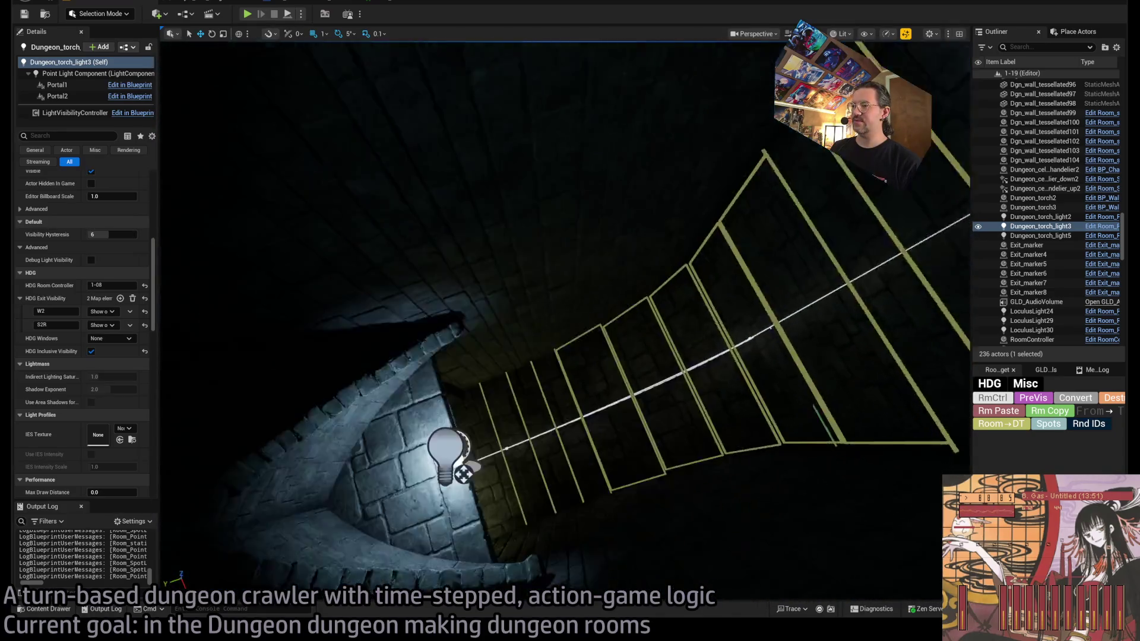
# Step: Fly along the corridor to the winding staircase and focus on its bottom torch light
pyautogui.press('w')
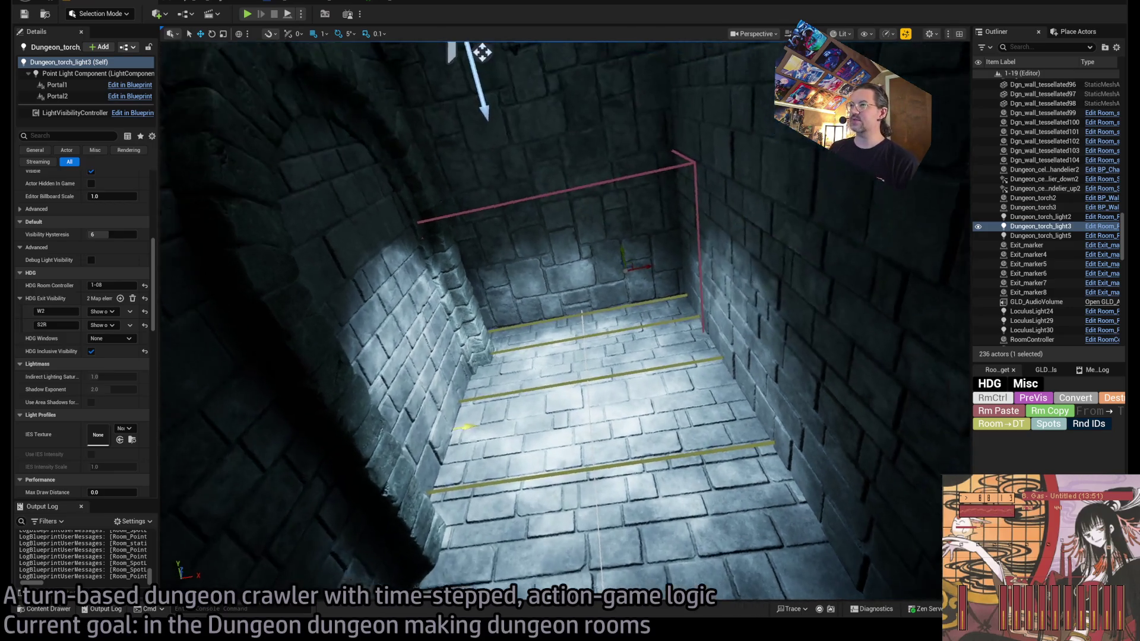
pyautogui.press('w')
pyautogui.press('w')
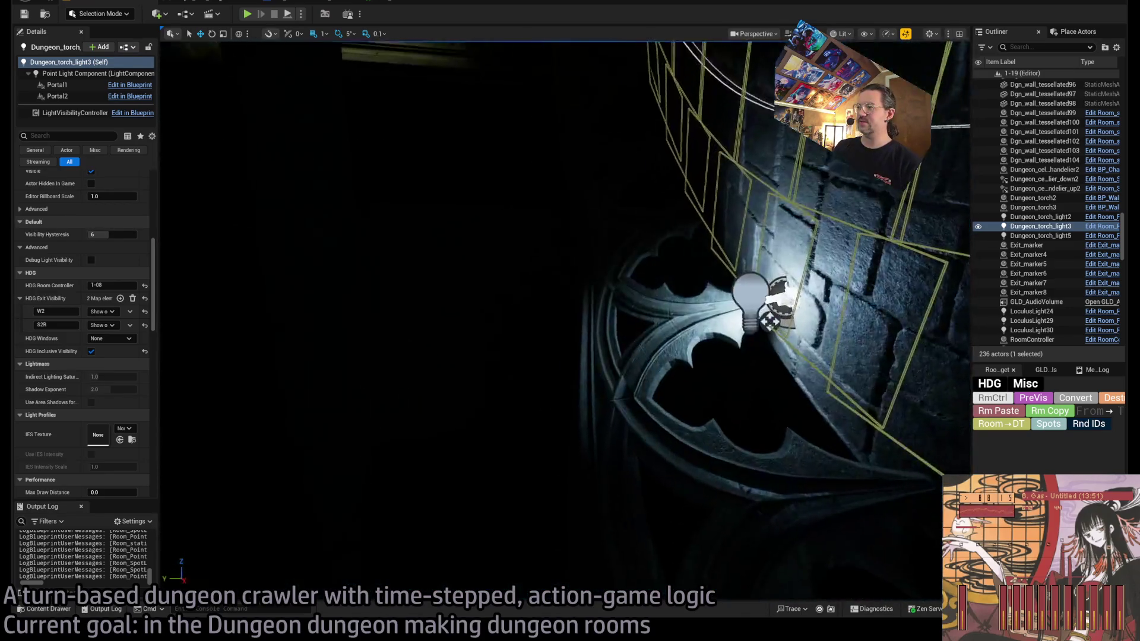
pyautogui.press('w')
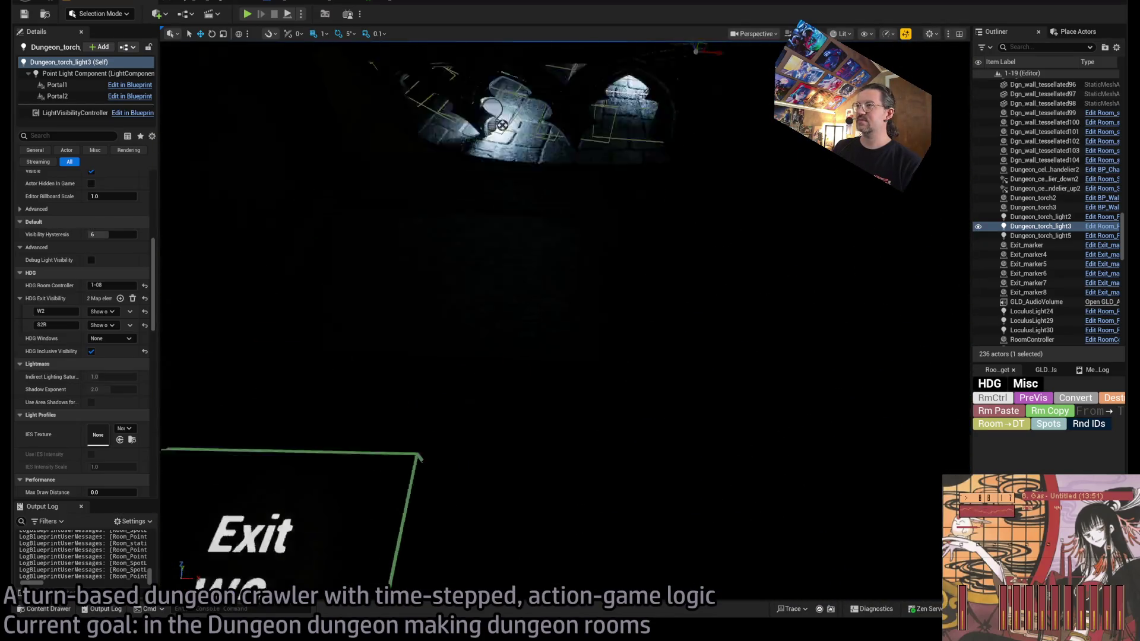
pyautogui.press('w')
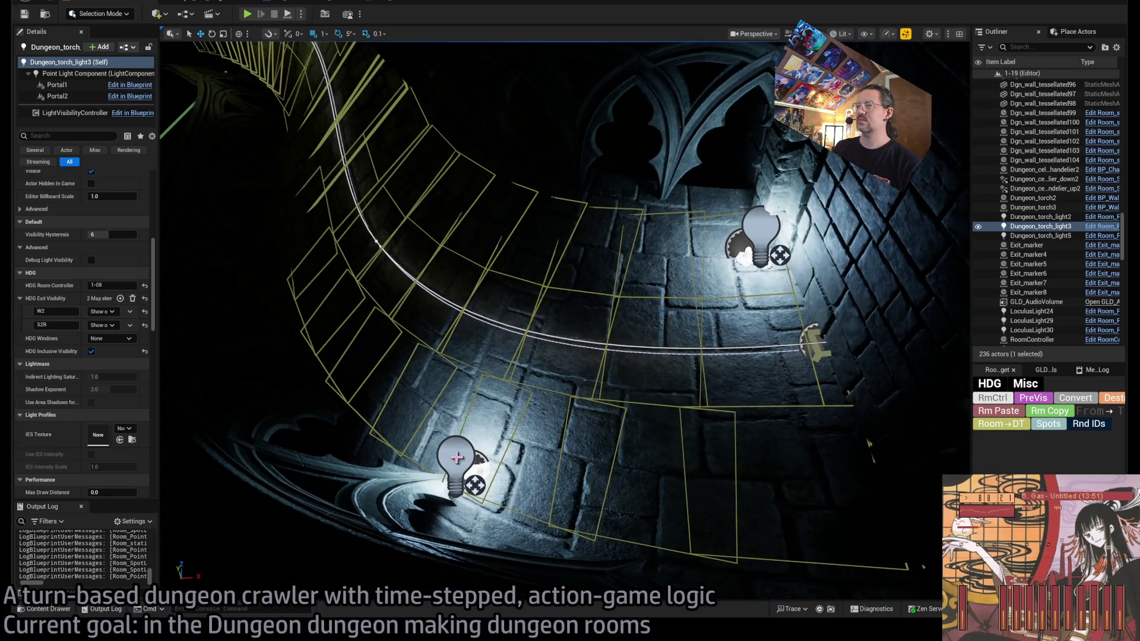
pyautogui.keyDown('ctrl'); pyautogui.click(457, 458); pyautogui.keyUp('ctrl')
pyautogui.press('f')
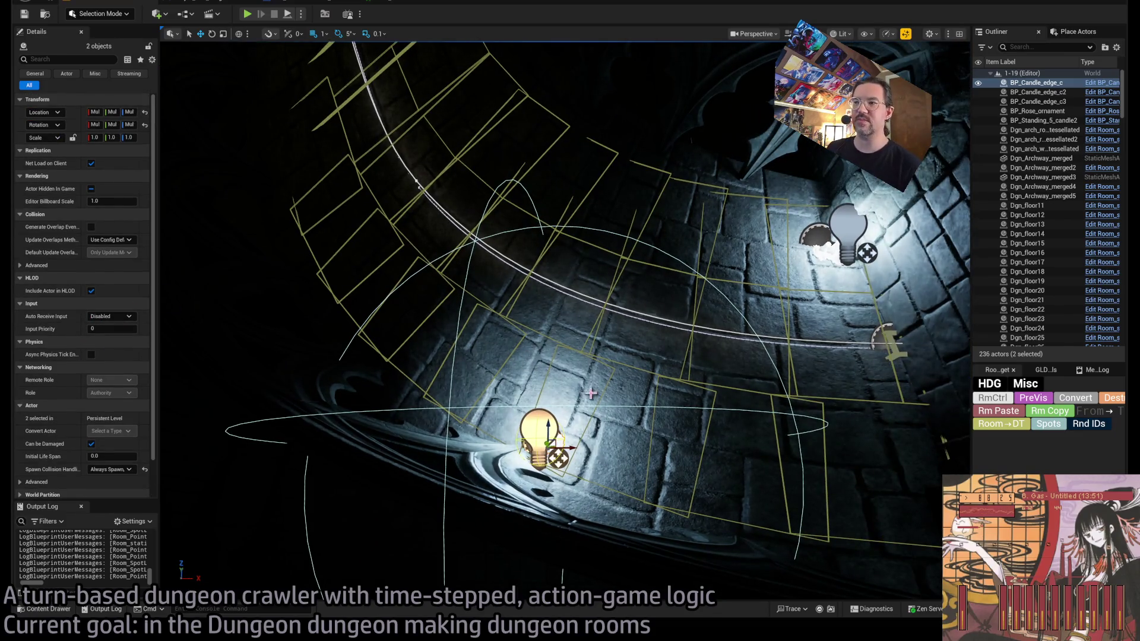
# Step: Duplicate candles BP_Candle_edge_c2 and BP_Candle_edge_c, then select the new BP_Candle_edge_c4
pyautogui.click(572, 444)
pyautogui.click(559, 440)
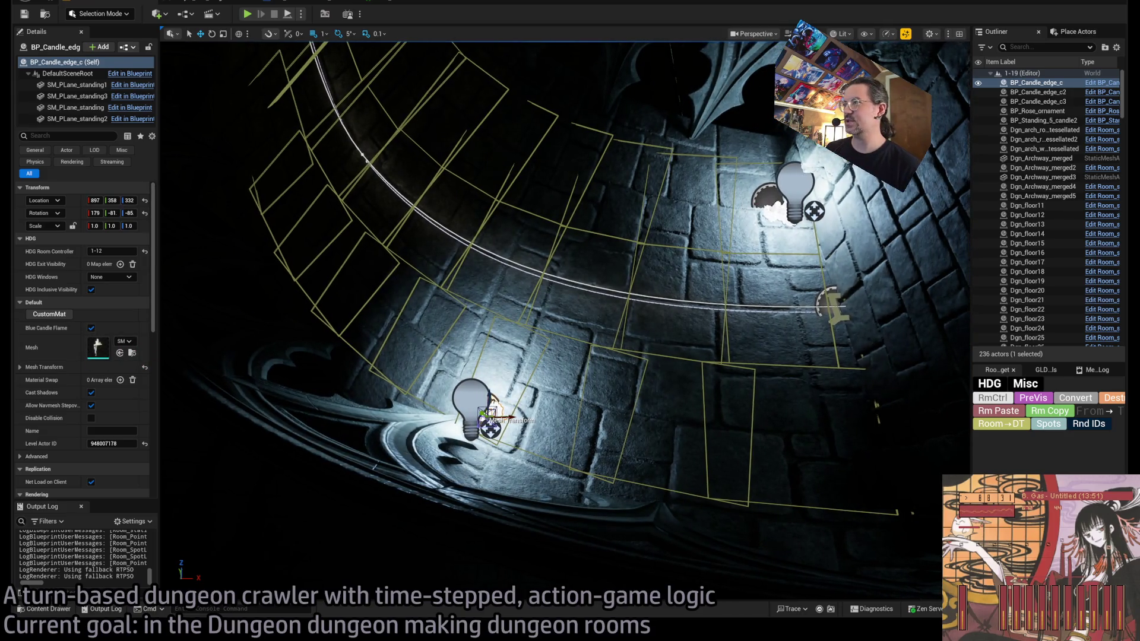
pyautogui.click(755, 201)
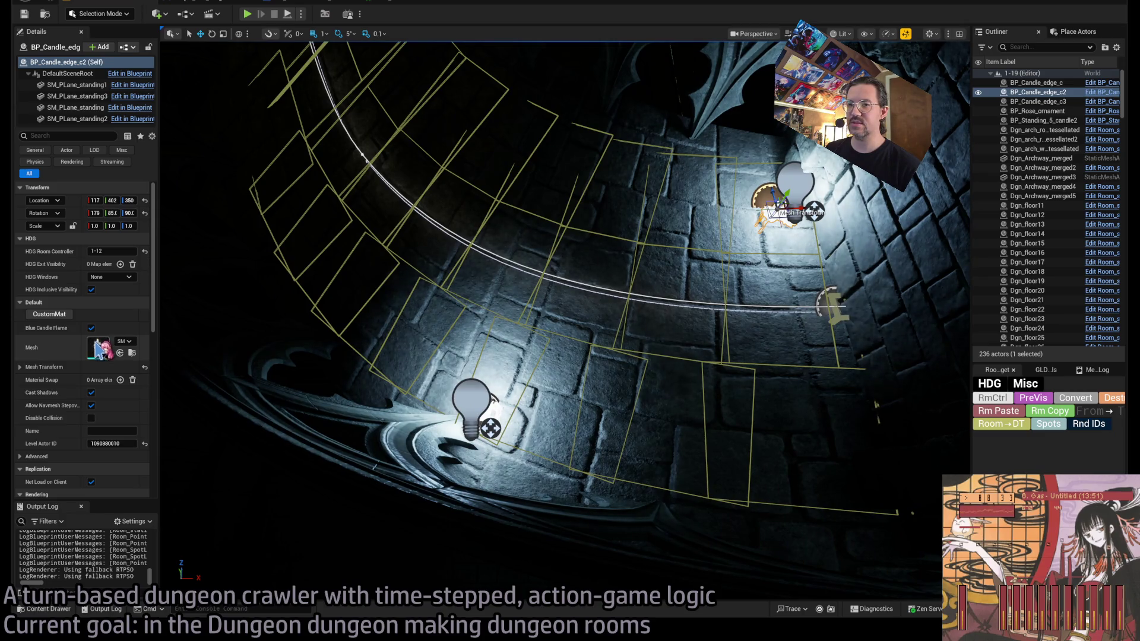
pyautogui.keyDown('ctrl'); pyautogui.click(473, 403); pyautogui.keyUp('ctrl')
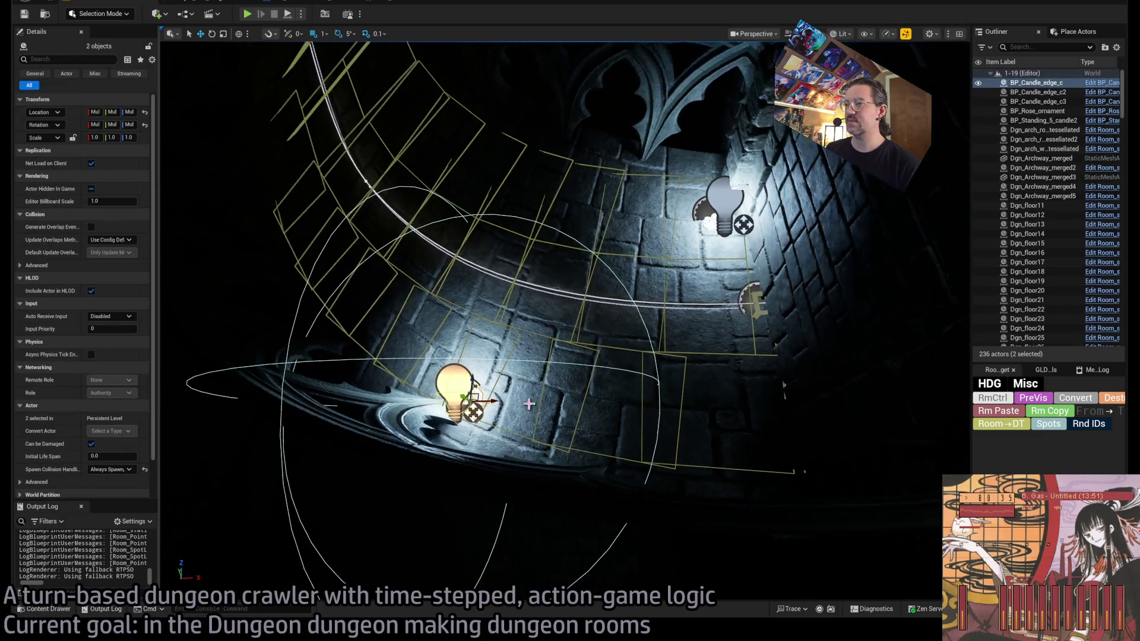
pyautogui.hotkey('ctrl', 'd')
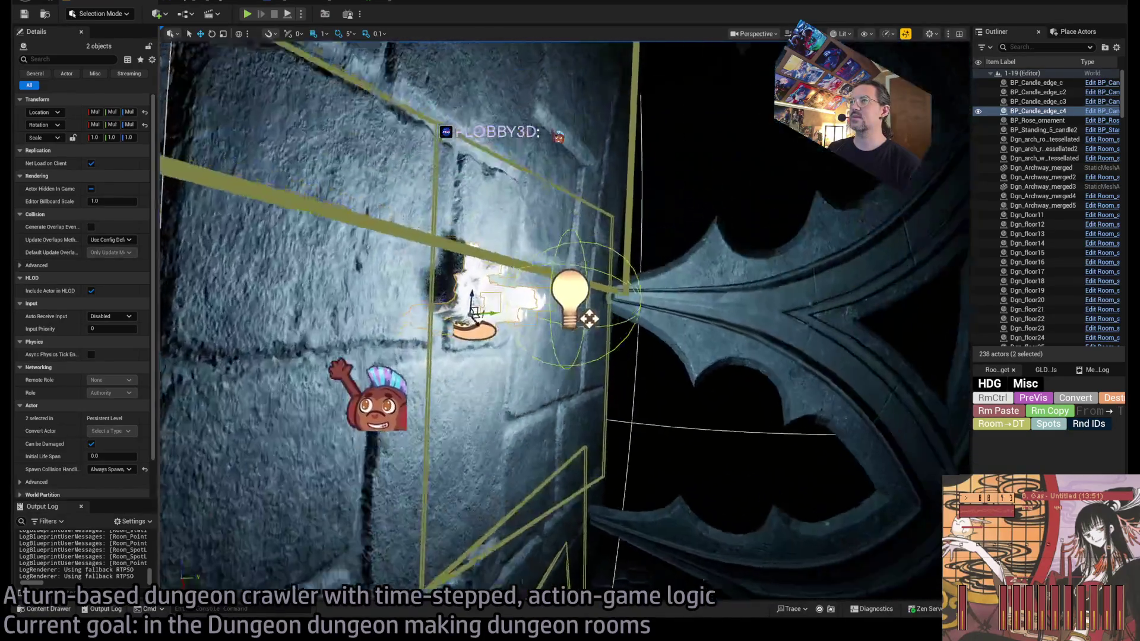
pyautogui.click(472, 315)
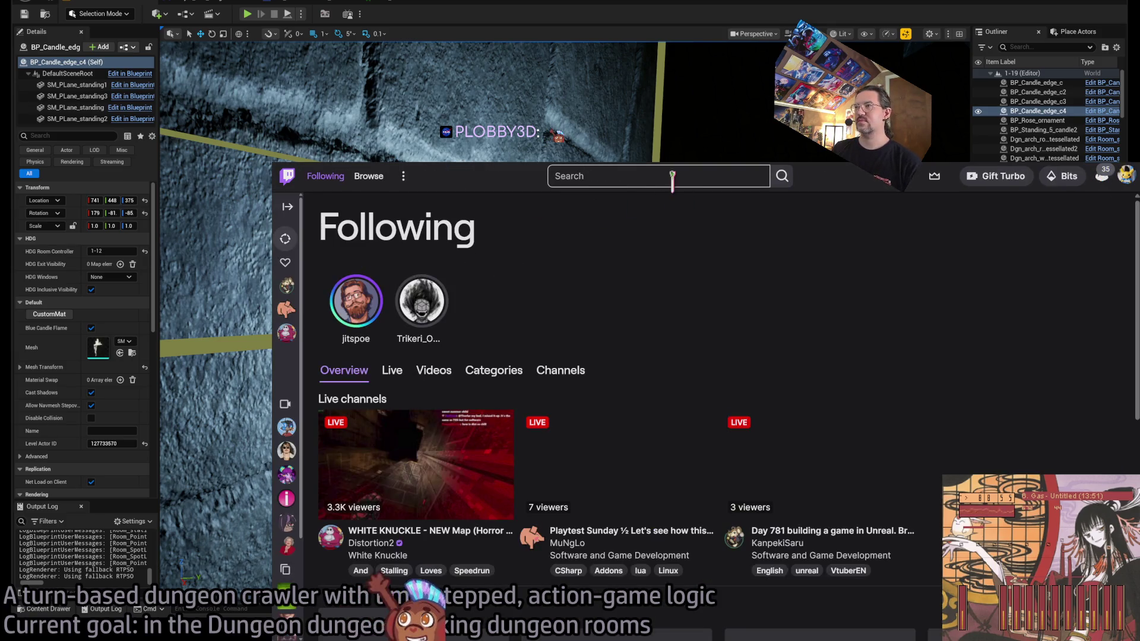
# Step: Search Twitch for the streamer, open their latest stream recording and follow the channel
pyautogui.click(673, 176)
pyautogui.write('plobby')
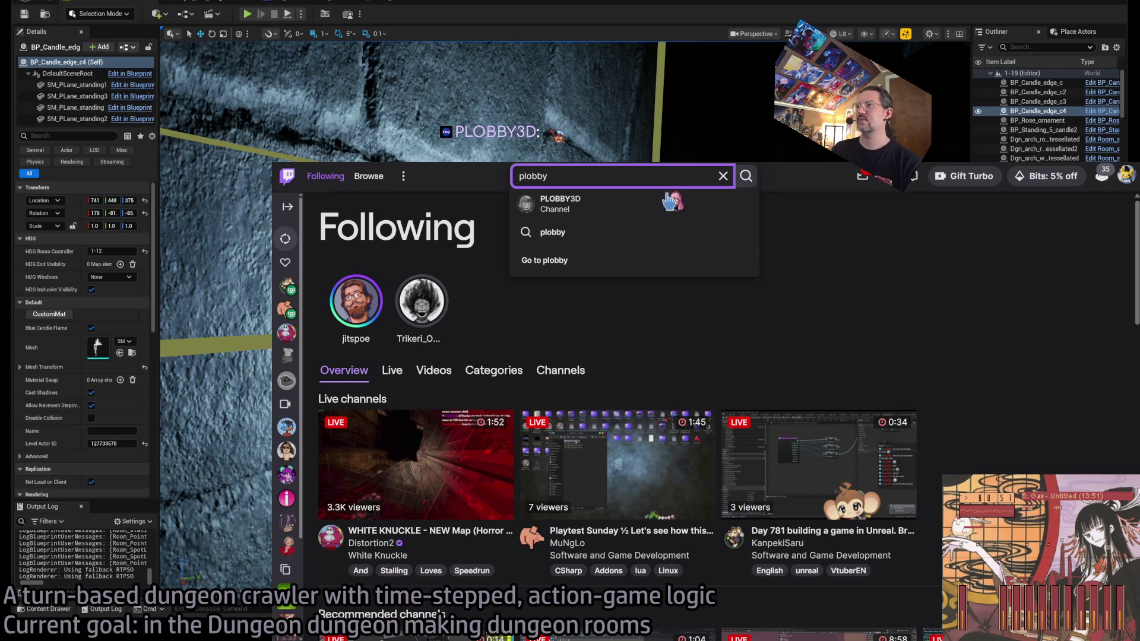
pyautogui.click(615, 200)
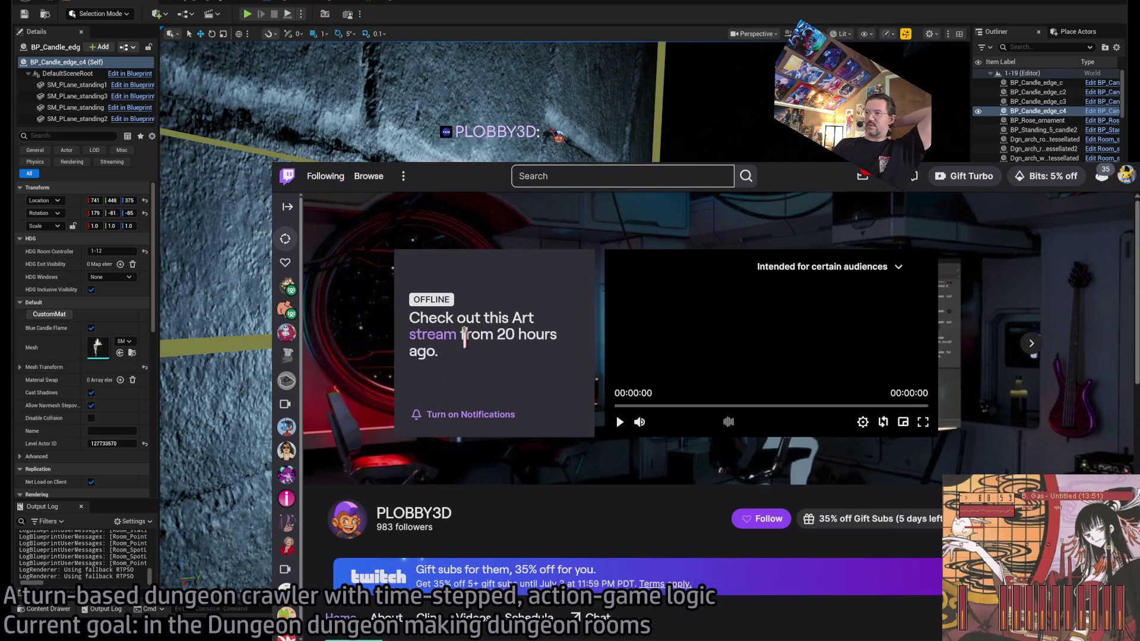
pyautogui.click(444, 343)
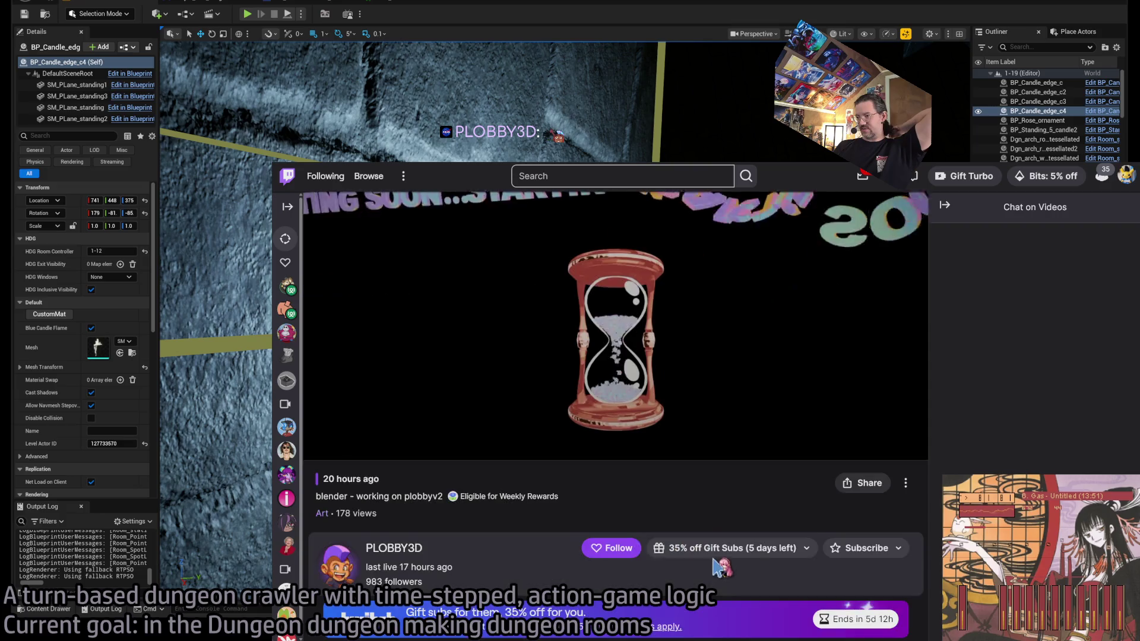
pyautogui.click(609, 548)
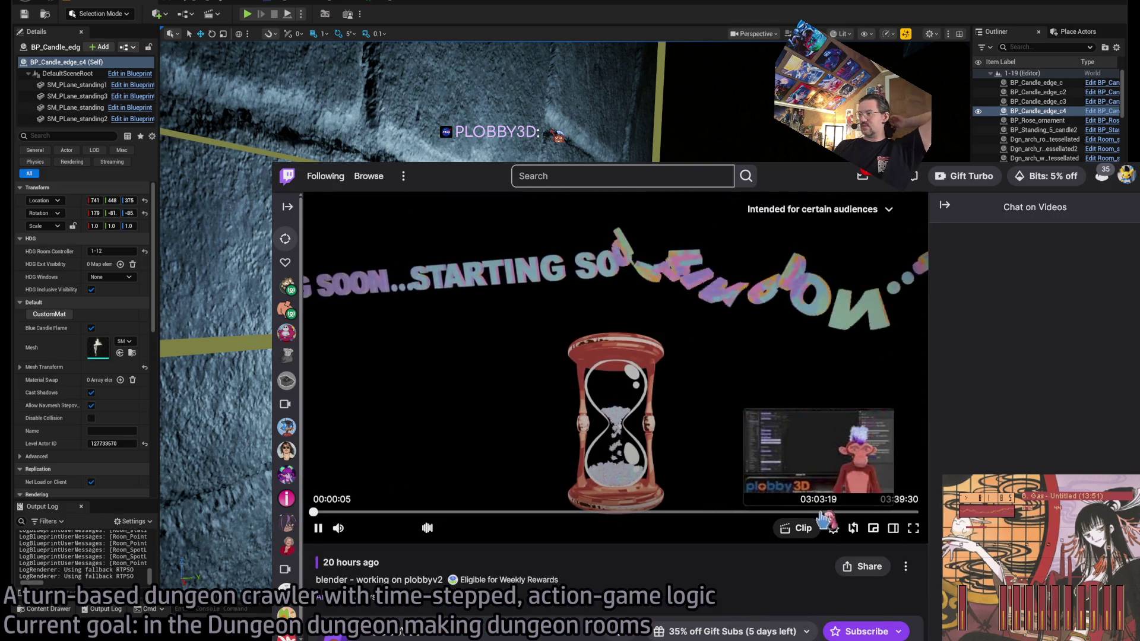
# Step: Seek the replay ahead, then back to 03:24:26, and return to Unreal Editor
pyautogui.click(841, 512)
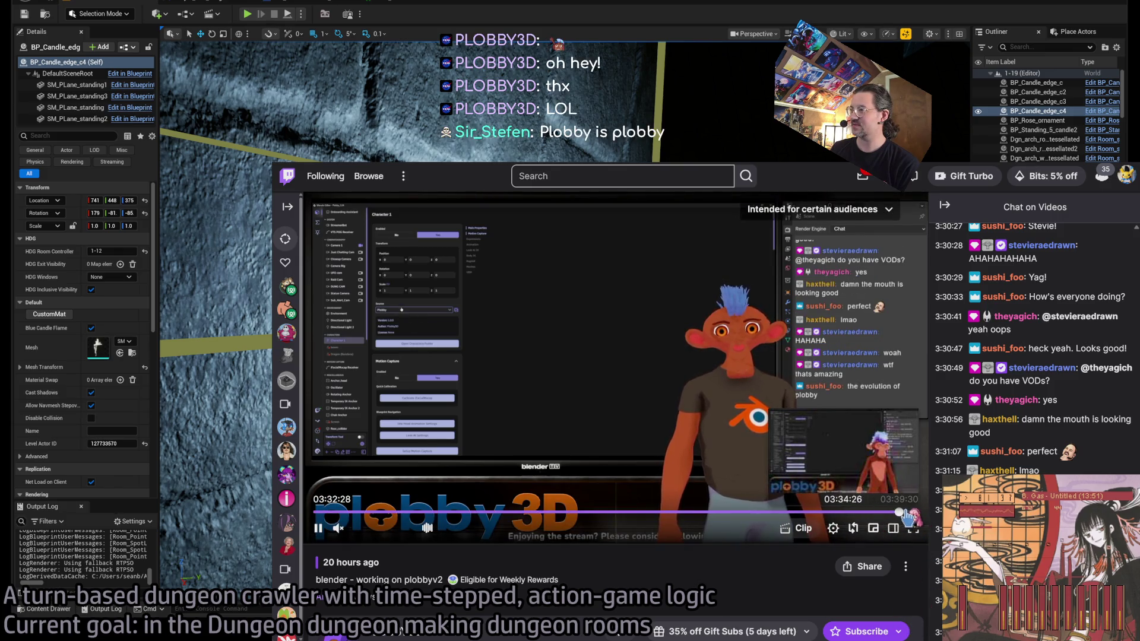
pyautogui.click(904, 512)
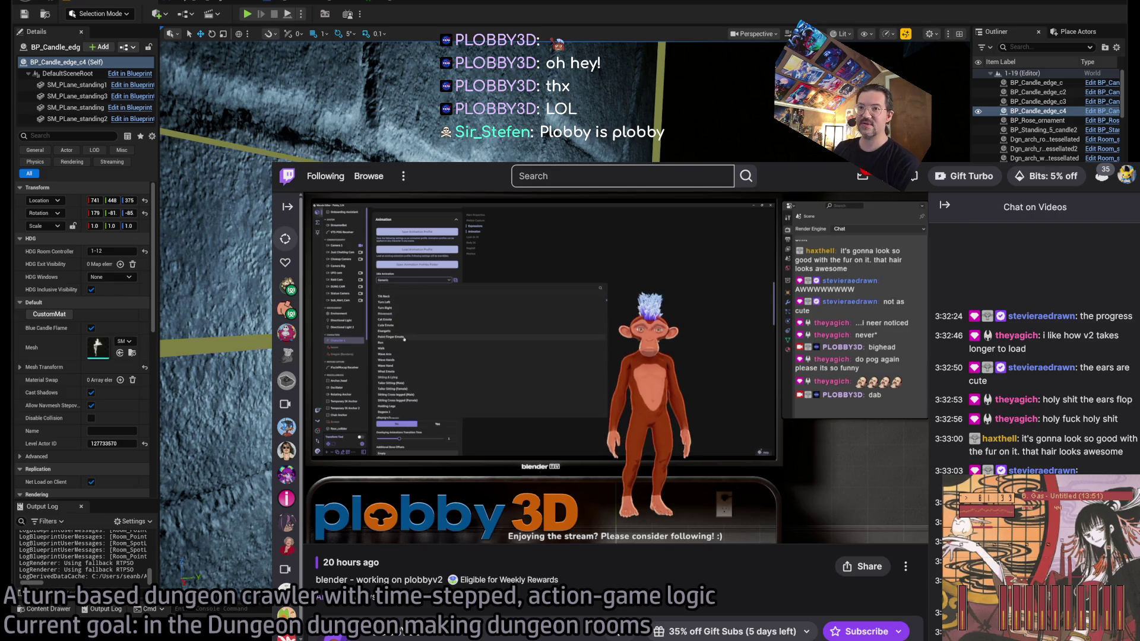
pyautogui.moveTo(889, 516)
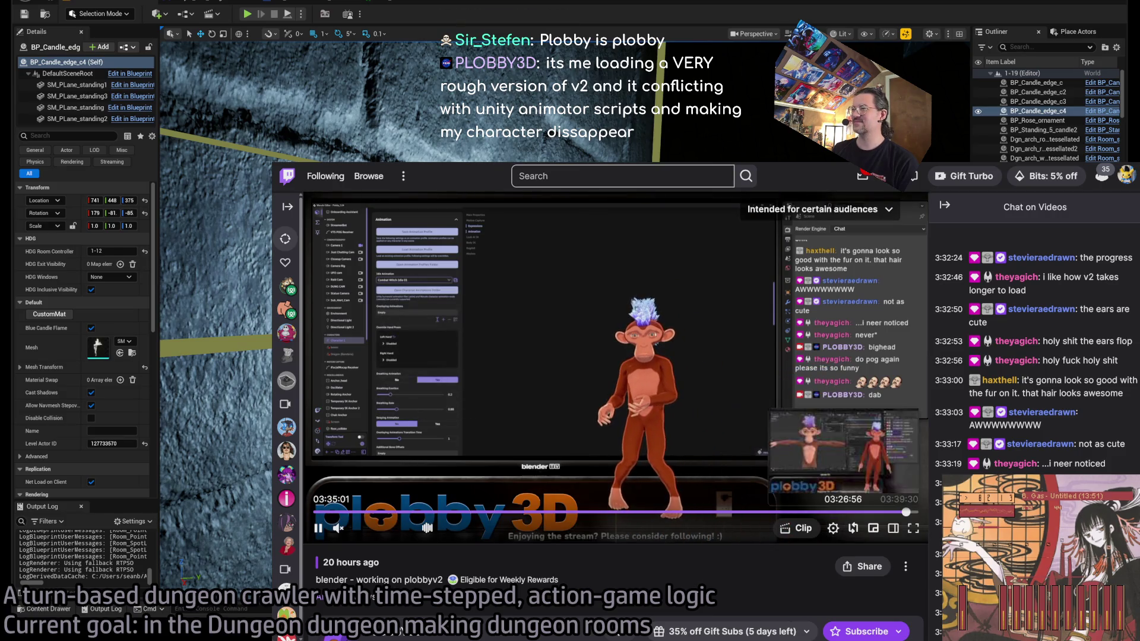
pyautogui.click(877, 512)
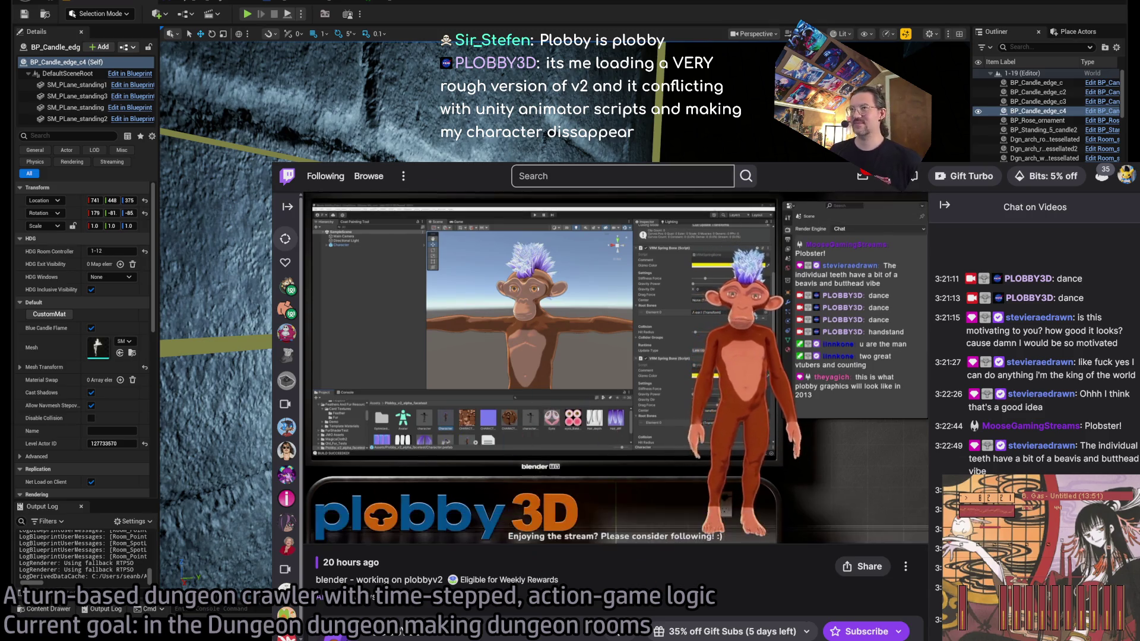
pyautogui.hotkey('alt', 'Tab')
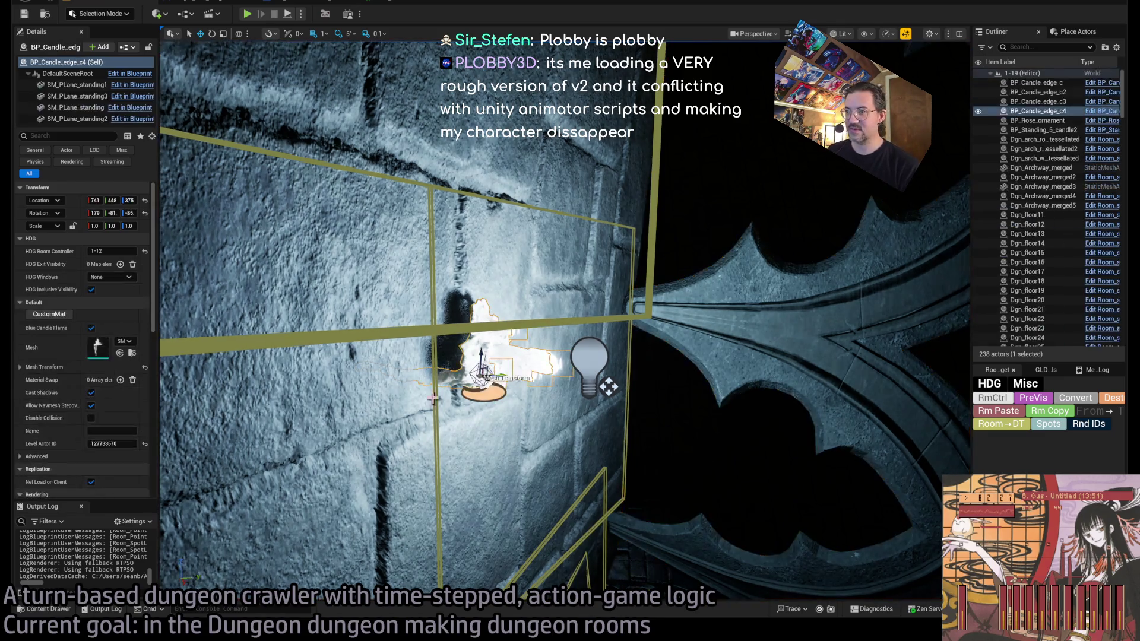
# Step: Rotate and move BP_Candle_edge_c4 onto the wall, at about 816, 504, 387 and rotation 102, 22.1, 17.4
pyautogui.moveTo(224, 473)
pyautogui.mouseDown()
pyautogui.moveTo(224, 440)
pyautogui.moveTo(264, 362)
pyautogui.mouseUp()
pyautogui.press('e')
pyautogui.moveTo(659, 297)
pyautogui.mouseDown()
pyautogui.moveTo(629, 308)
pyautogui.moveTo(737, 205)
pyautogui.moveTo(683, 239)
pyautogui.moveTo(749, 222)
pyautogui.moveTo(760, 250)
pyautogui.mouseUp()
pyautogui.press('w')
pyautogui.press('f')
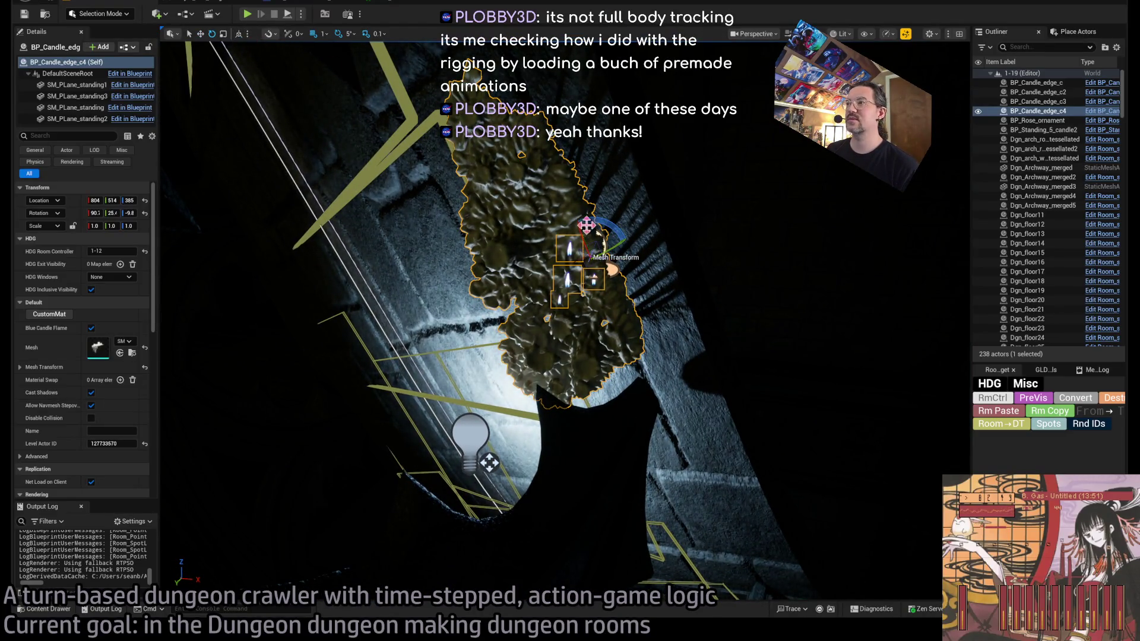
pyautogui.moveTo(617, 245)
pyautogui.mouseDown()
pyautogui.moveTo(600, 279)
pyautogui.moveTo(535, 303)
pyautogui.mouseUp()
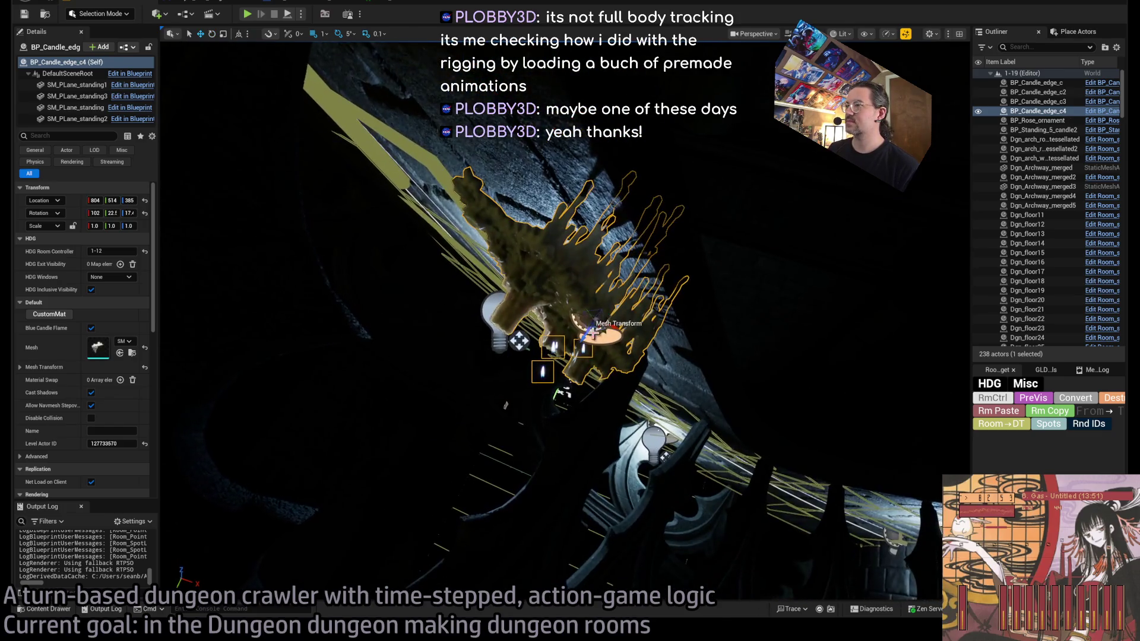
pyautogui.moveTo(634, 305); pyautogui.dragTo(686, 268)
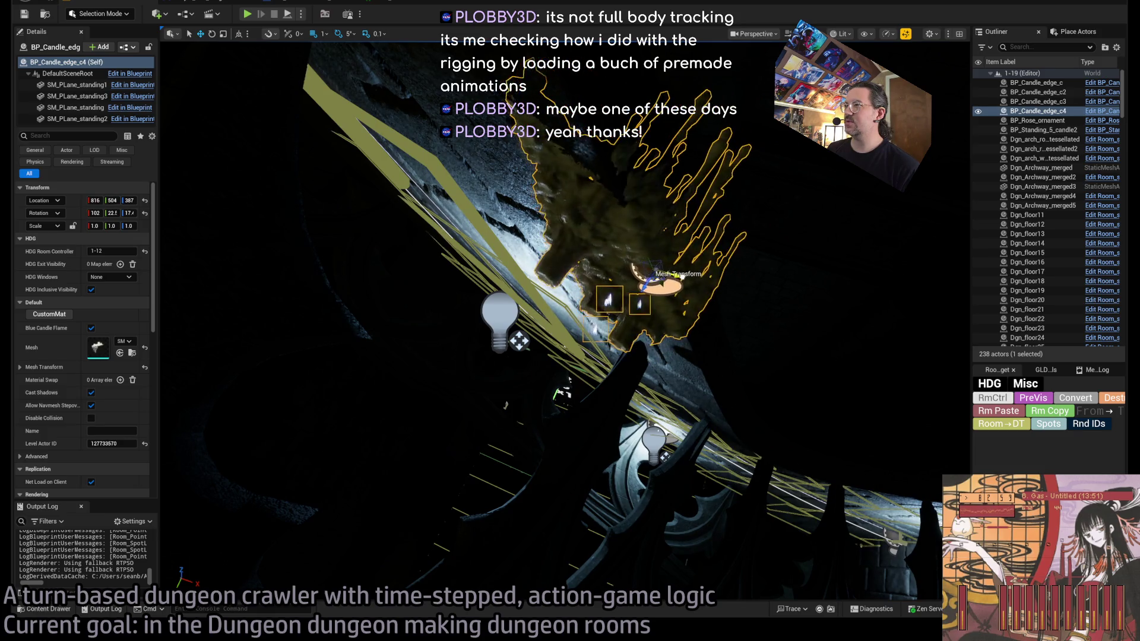
pyautogui.hotkey('alt', '2')
pyautogui.click(569, 380)
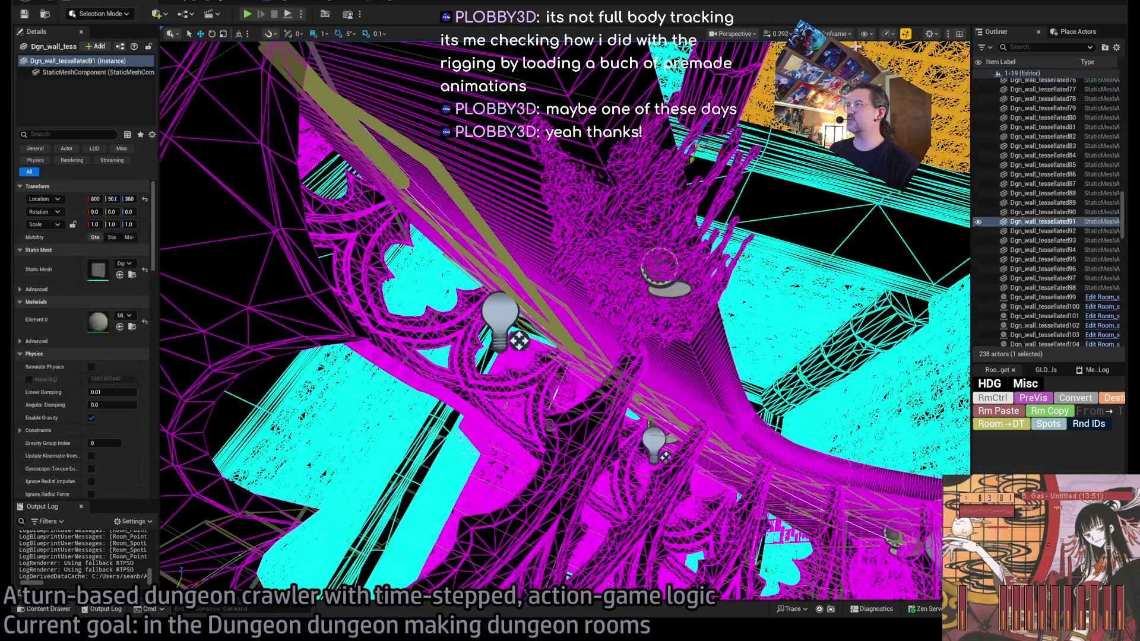
# Step: In Unlit view from above, refocus BP_Candle_edge_c4 and tilt it 5° more to about 107
pyautogui.hotkey('alt', '3')
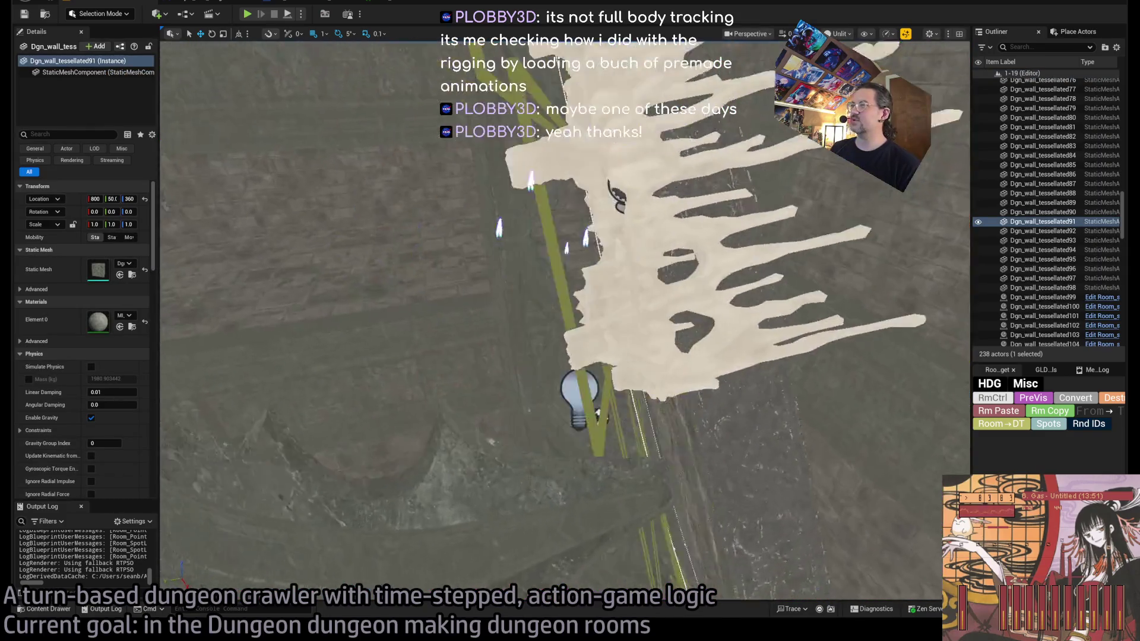
pyautogui.scroll(5, 812, 195)
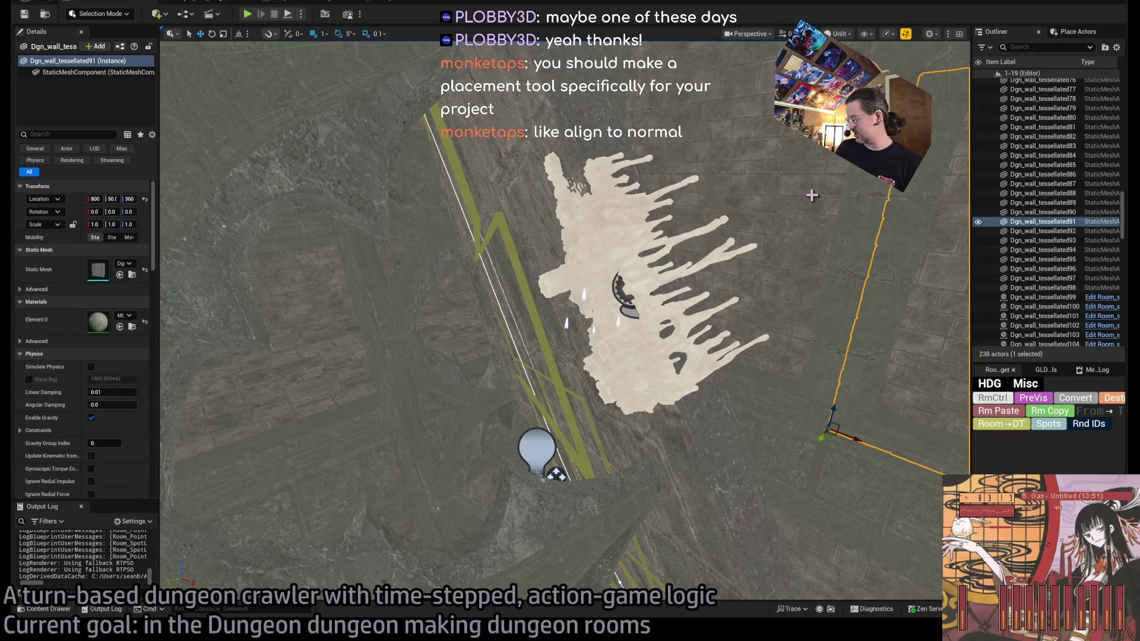
pyautogui.click(622, 291)
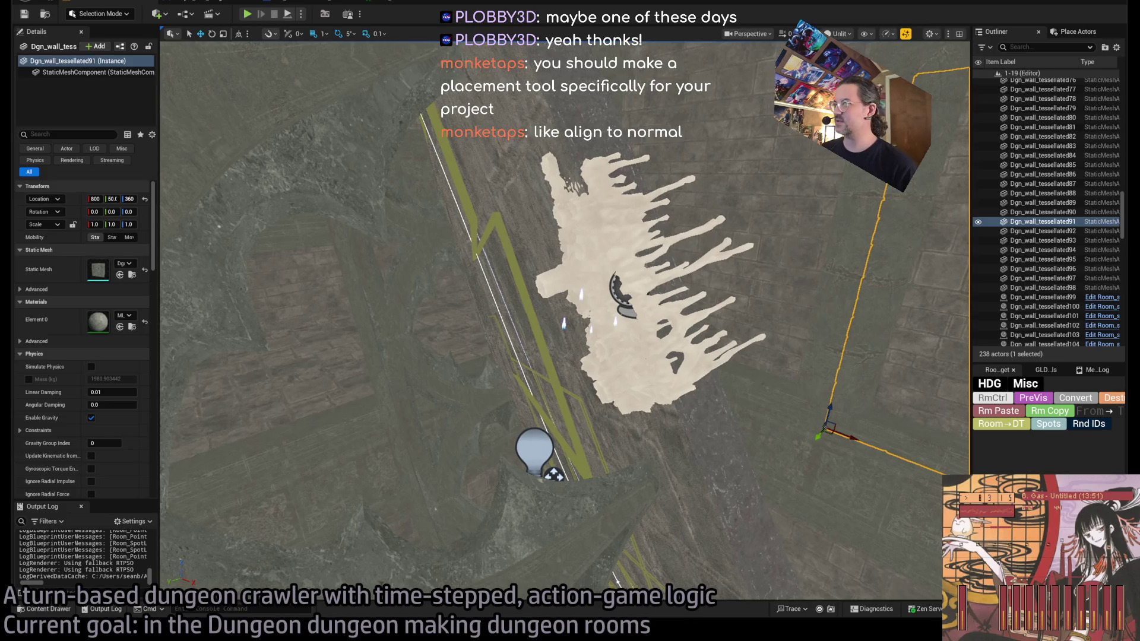
pyautogui.press('f')
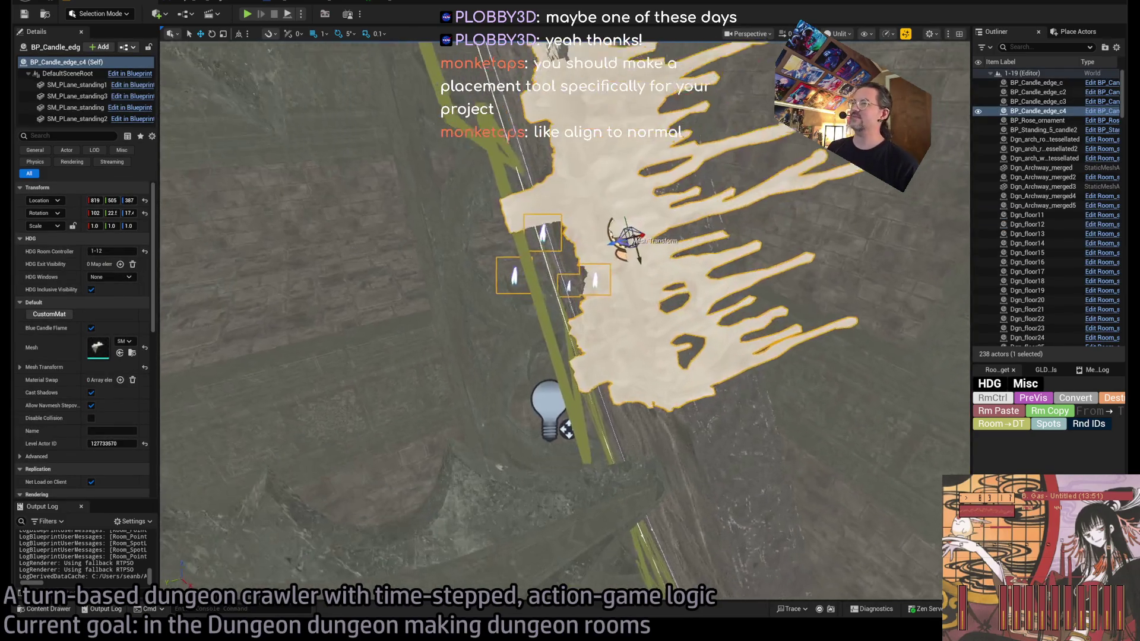
pyautogui.moveTo(615, 238); pyautogui.dragTo(487, 241)
pyautogui.scroll(-4, 613, 233)
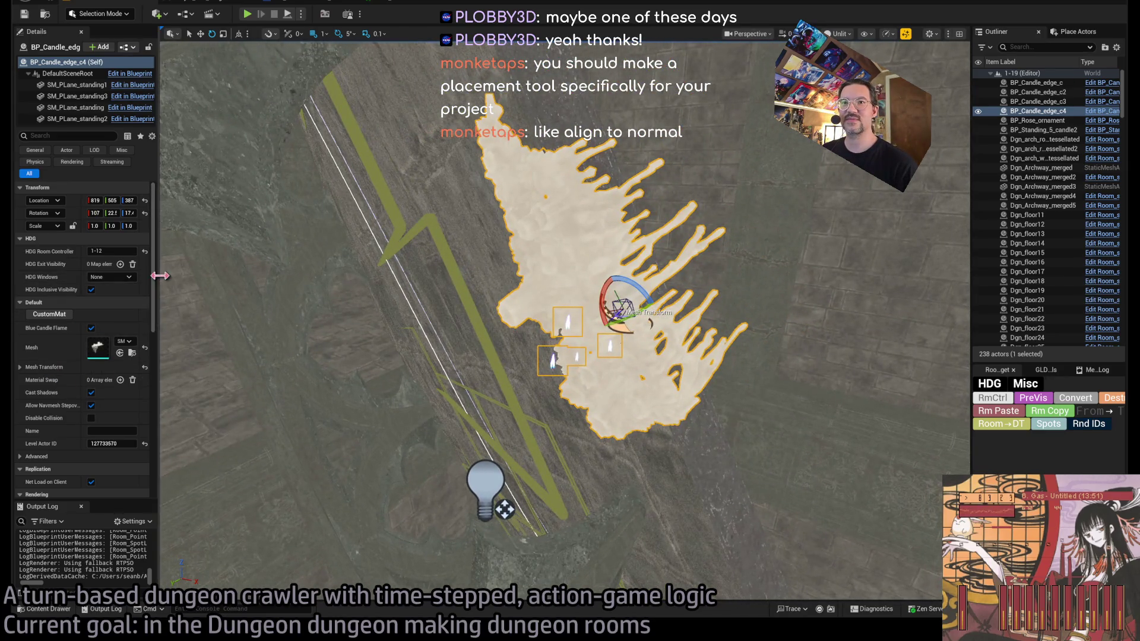
# Step: Widen the Details and Outliner panels, turn the candle back to 102°, and reselect it
pyautogui.moveTo(156, 287); pyautogui.dragTo(343, 283)
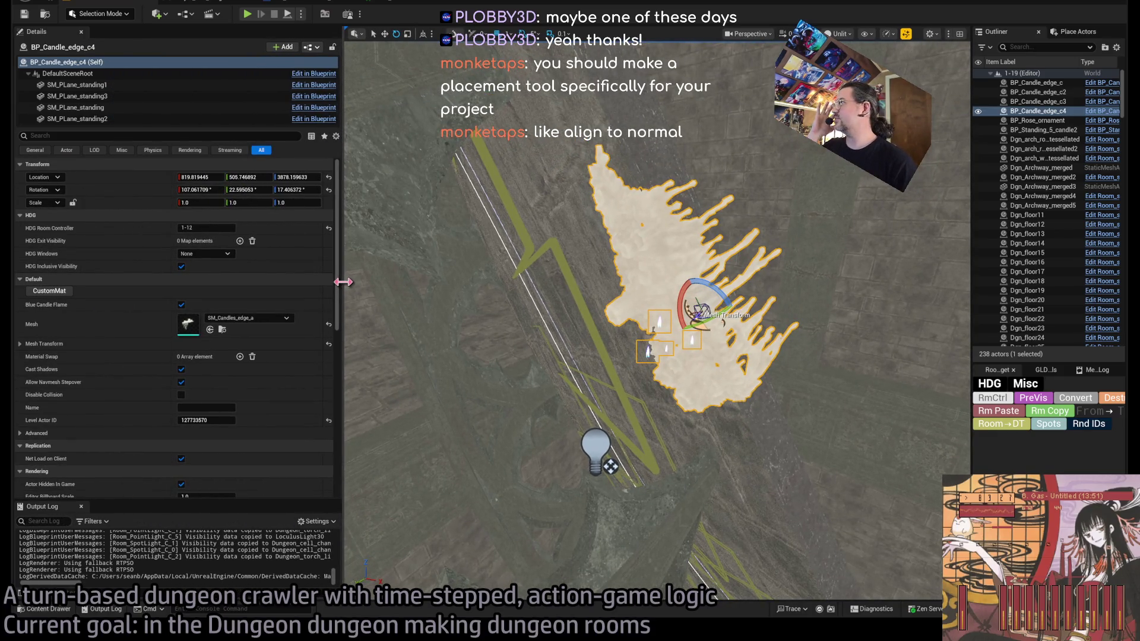
pyautogui.moveTo(702, 291)
pyautogui.mouseDown()
pyautogui.moveTo(683, 300)
pyautogui.moveTo(703, 294)
pyautogui.mouseUp()
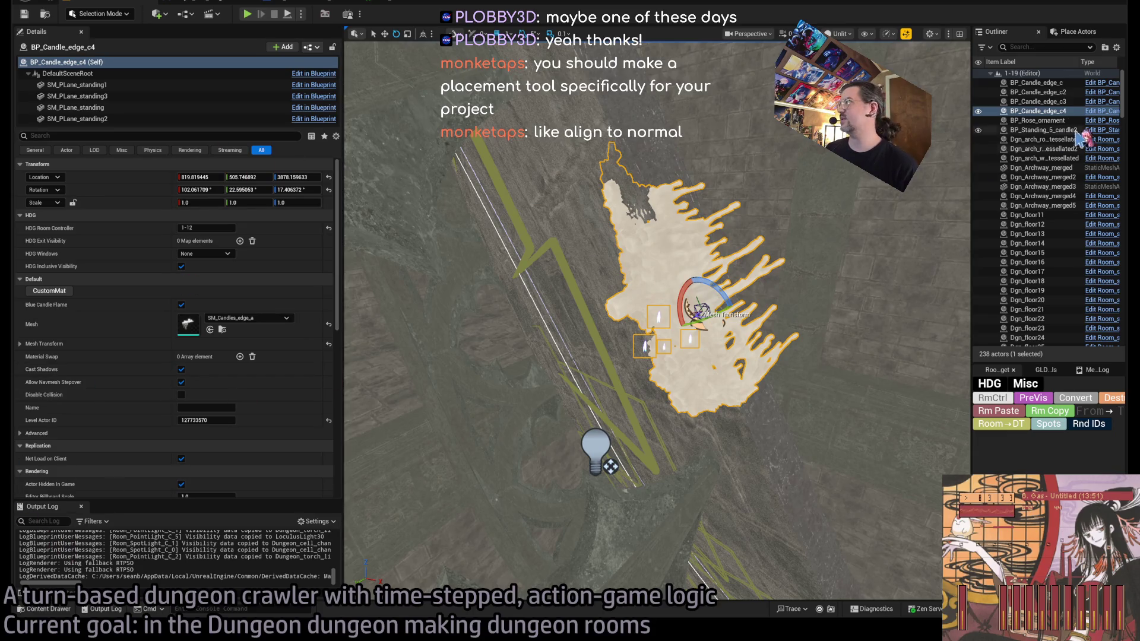
pyautogui.moveTo(973, 138); pyautogui.dragTo(793, 153)
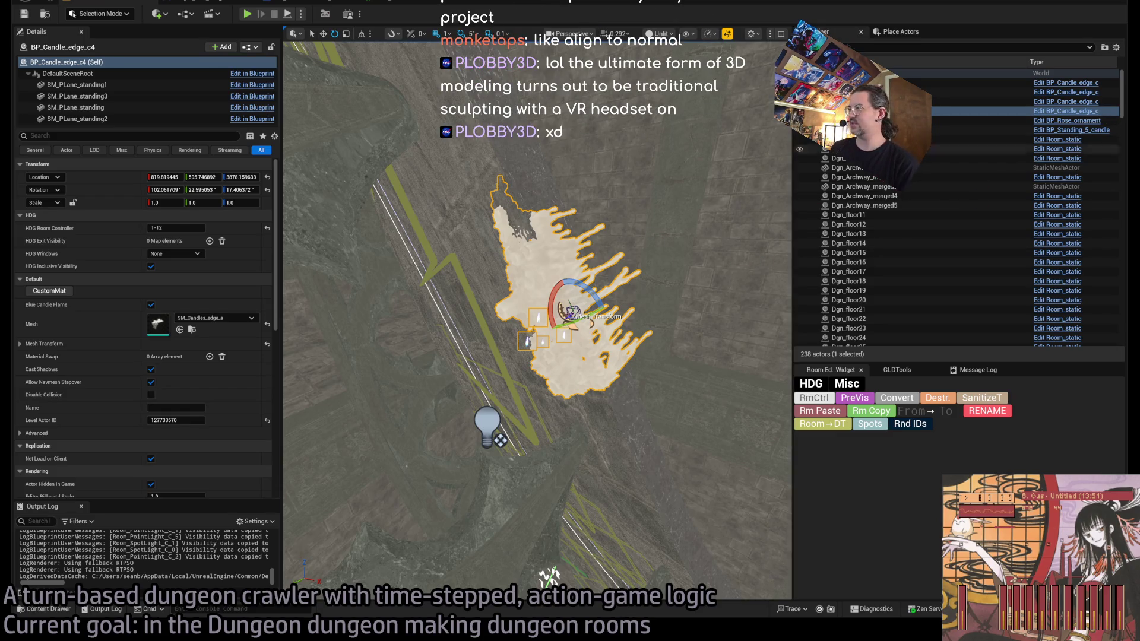
pyautogui.click(903, 111)
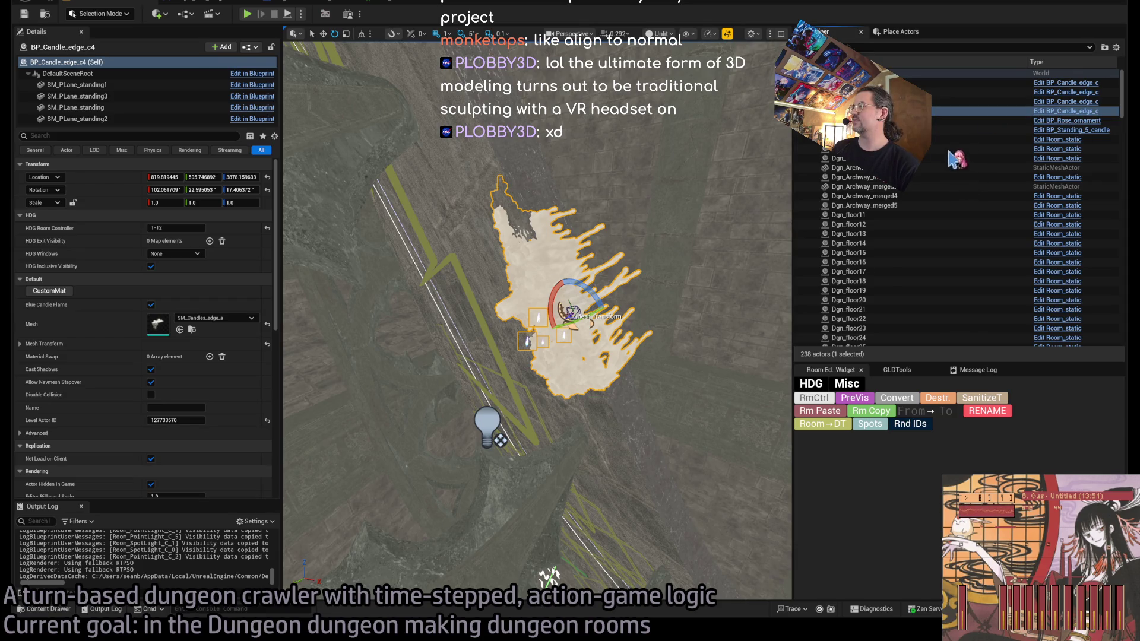
pyautogui.hotkey('ctrl', 'b')
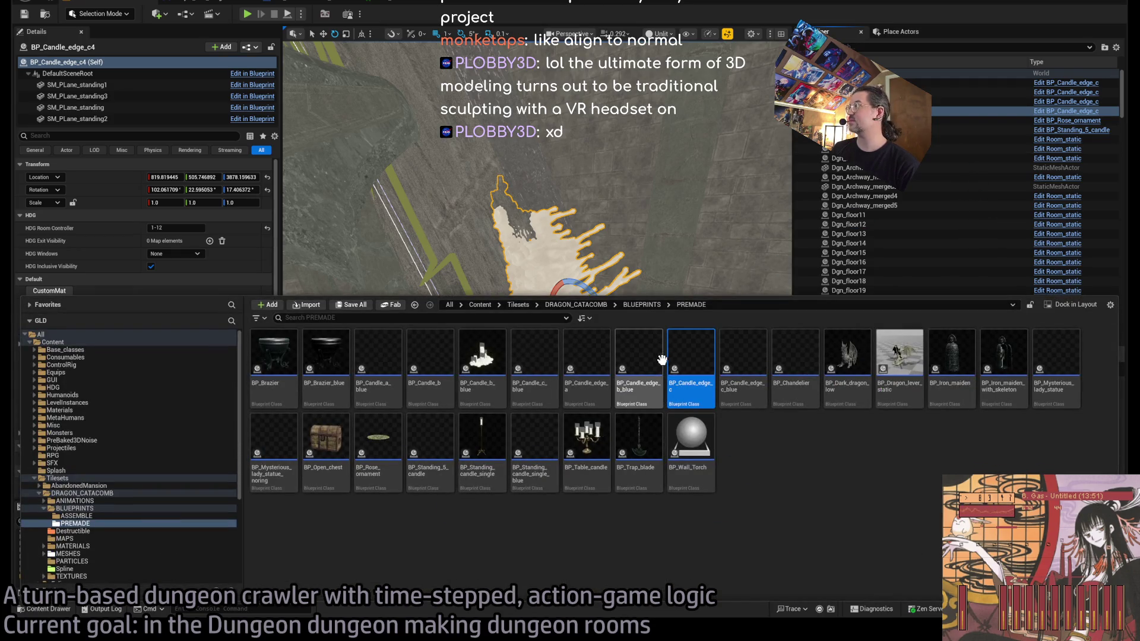
# Step: Browse the candle blueprints in the Content Drawer and try replacing the edge candle with BP_Candle_c_blue
pyautogui.click(190, 261)
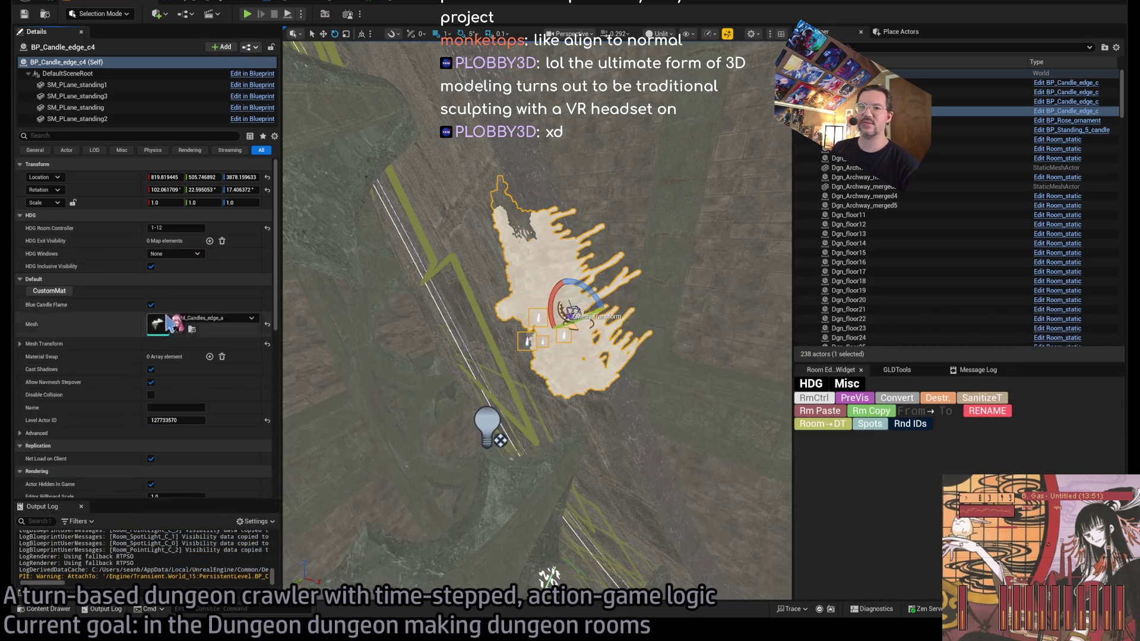
pyautogui.click(44, 609)
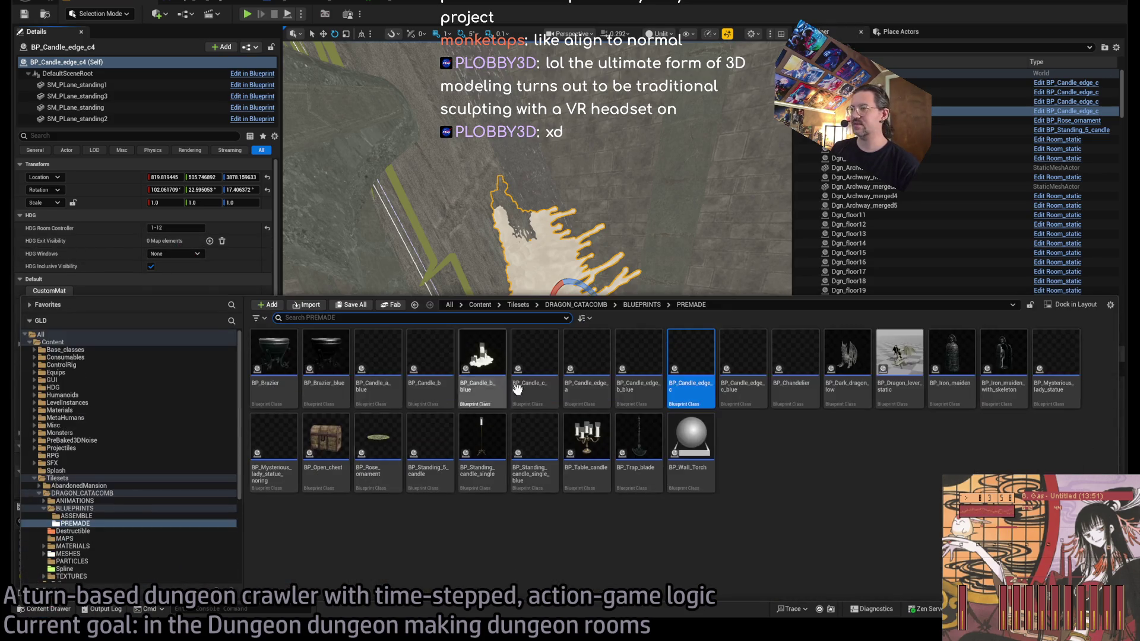
pyautogui.click(605, 349)
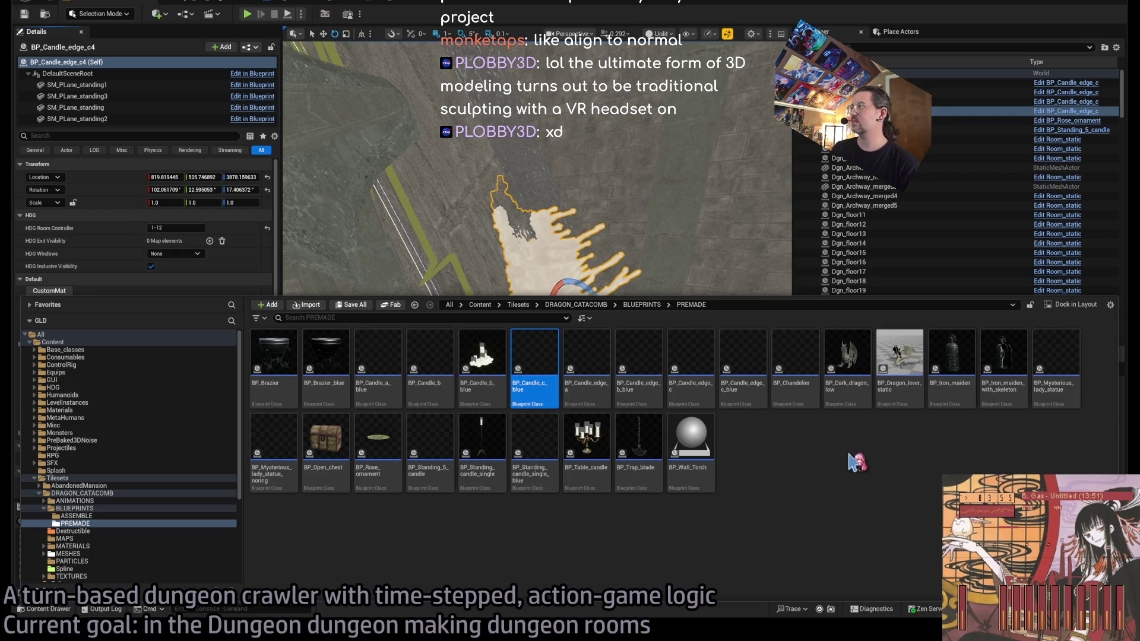
pyautogui.hotkey('ctrl', 'space')
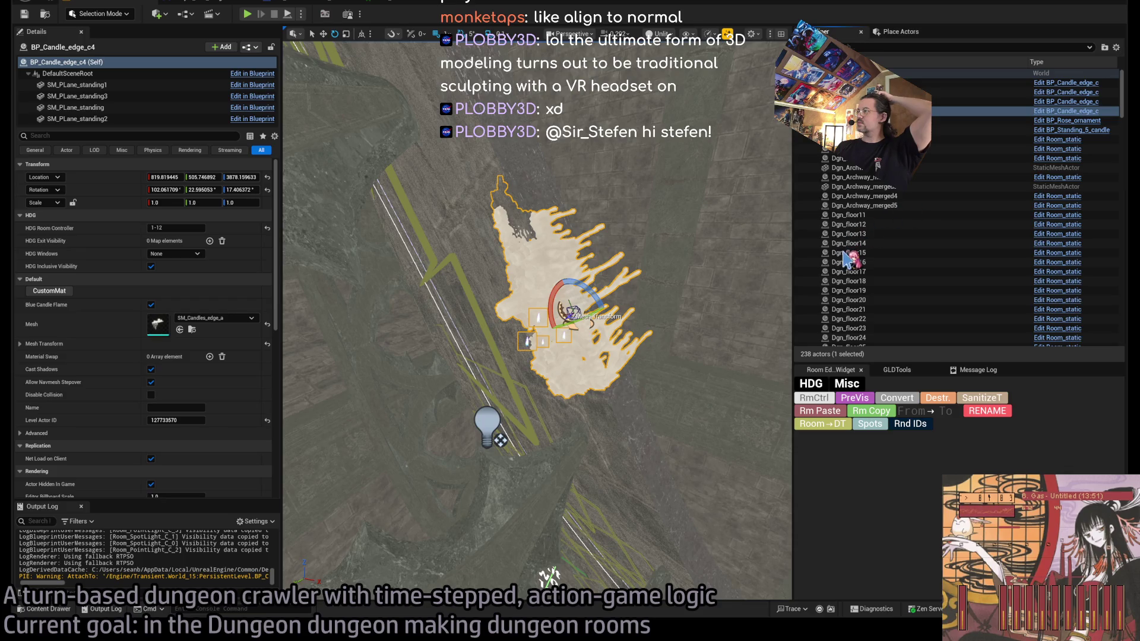
pyautogui.click(39, 610)
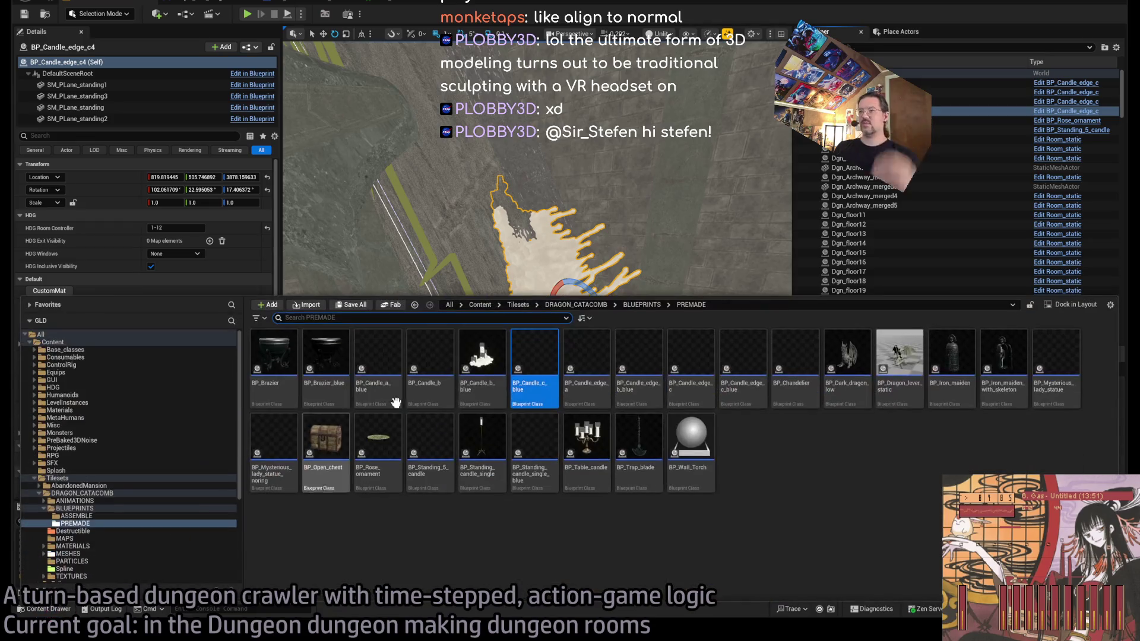
pyautogui.hotkey('ctrl', 'space')
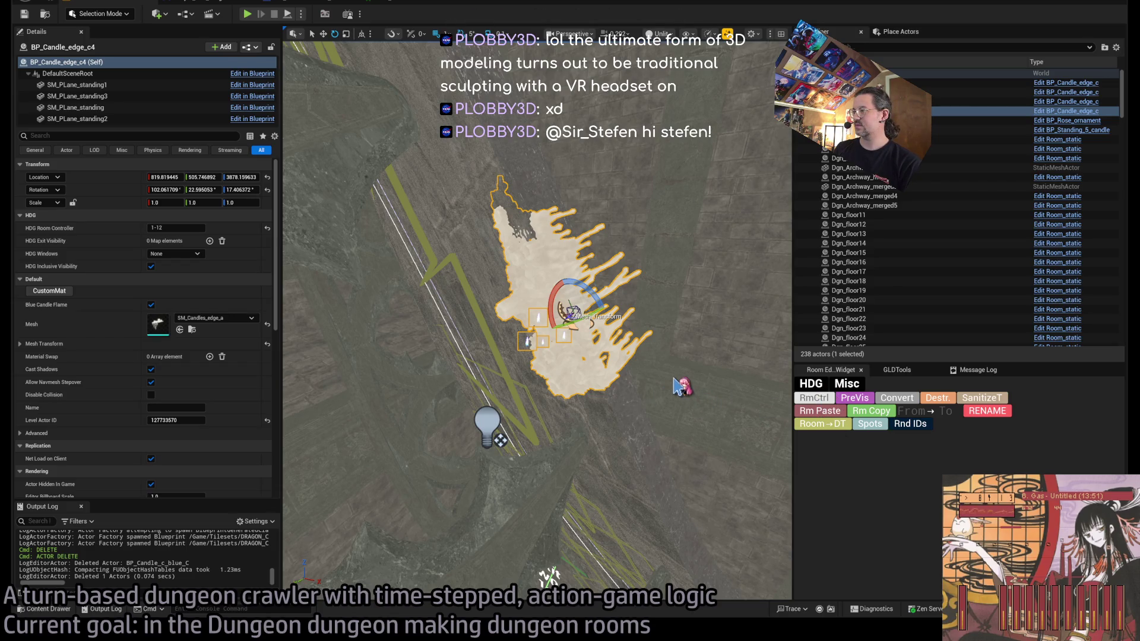
pyautogui.click(816, 397)
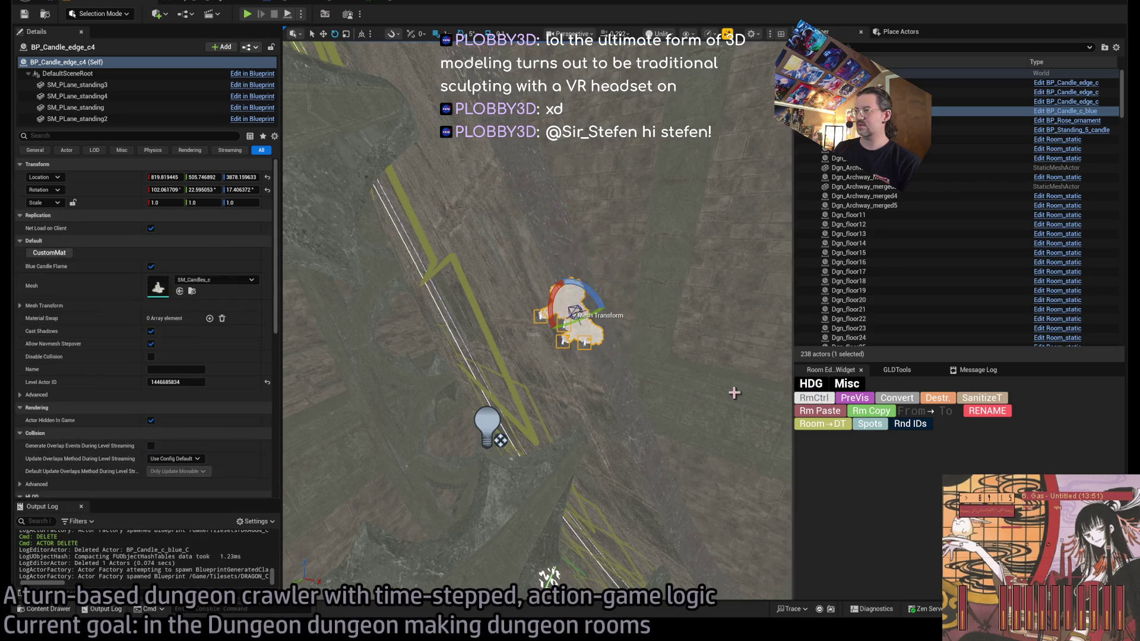
pyautogui.scroll(3, 597, 375)
# Step: Trial-place a BP_Candle_a_blue in the level, delete it, and cancel another candle drag
pyautogui.click(45, 609)
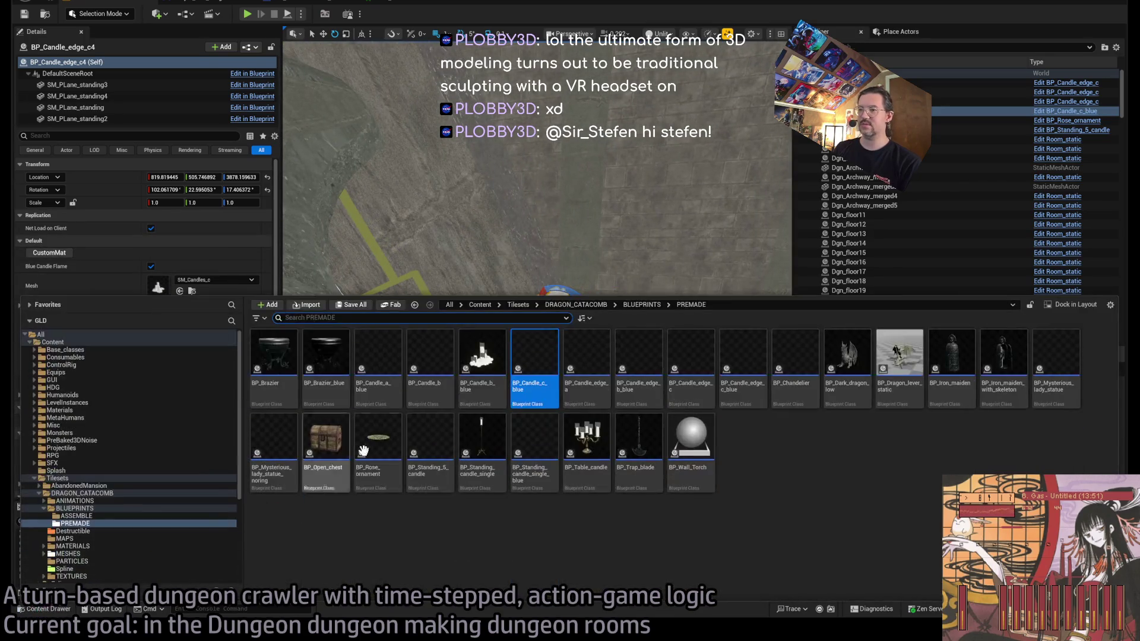
pyautogui.click(379, 362)
pyautogui.moveTo(378, 368)
pyautogui.mouseDown()
pyautogui.moveTo(420, 256)
pyautogui.moveTo(469, 320)
pyautogui.mouseUp()
pyautogui.press('Delete')
pyautogui.click(555, 321)
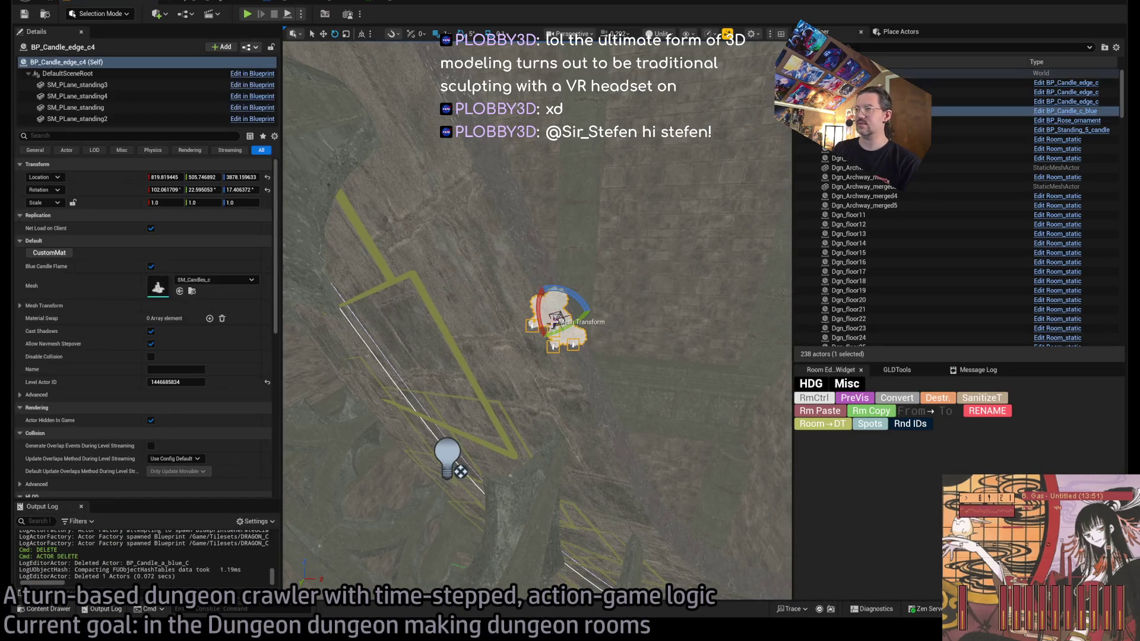
pyautogui.hotkey('ctrl', 'space')
pyautogui.moveTo(430, 368)
pyautogui.mouseDown()
pyautogui.moveTo(433, 356)
pyautogui.moveTo(643, 336)
pyautogui.mouseUp()
pyautogui.press('Escape')
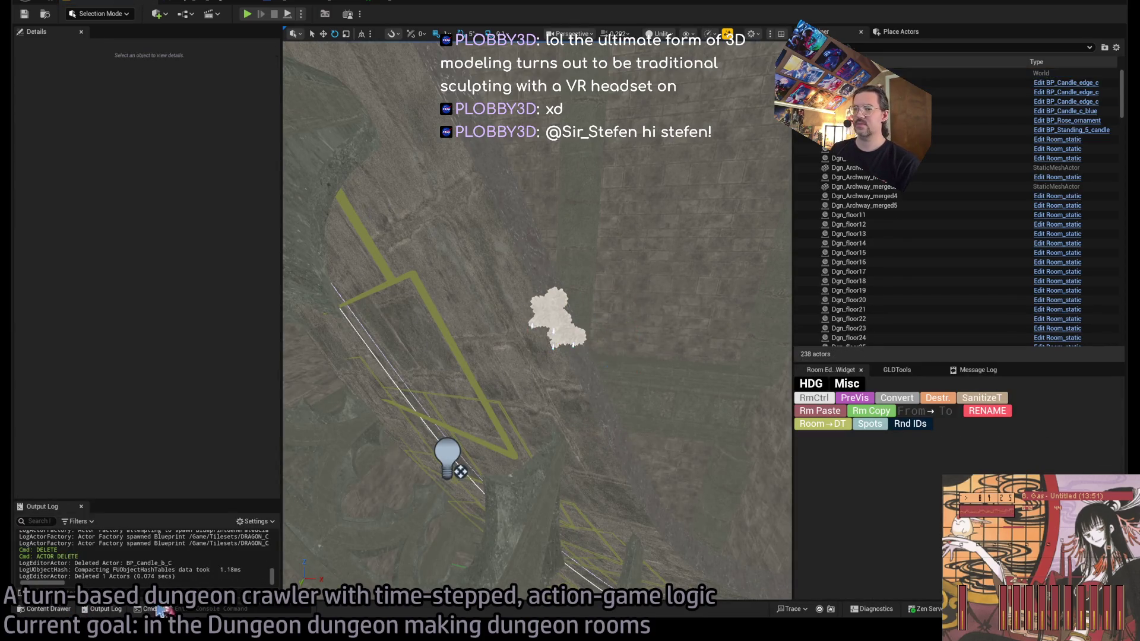
# Step: Trial-place BP_Candle_b_blue and BP_Candle_edge_a candles in the room, then delete both
pyautogui.click(49, 608)
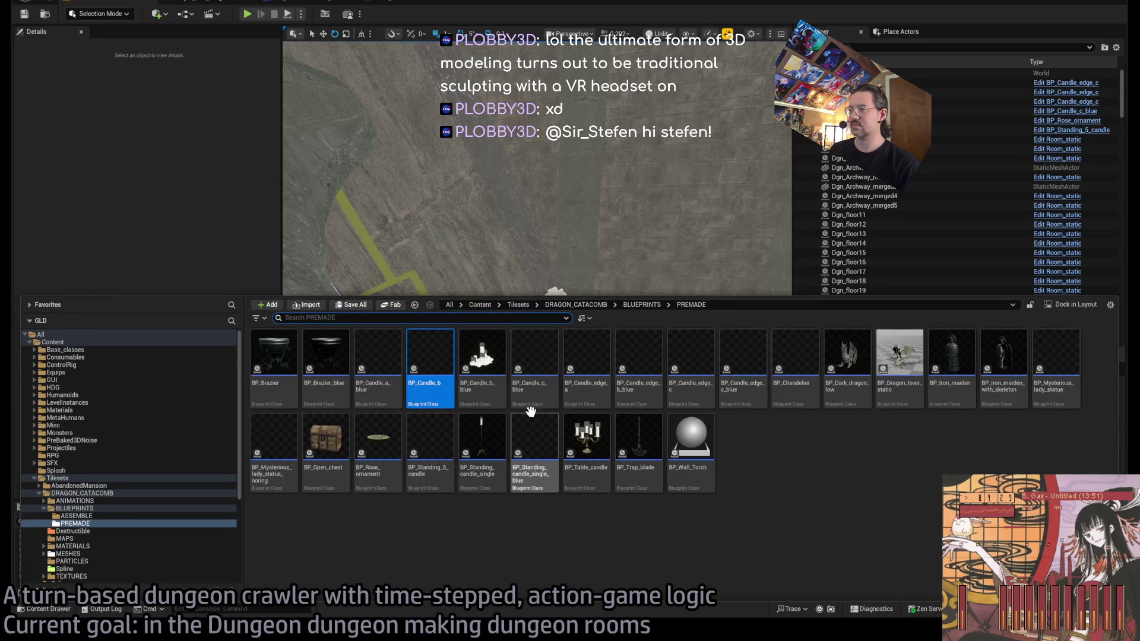
pyautogui.moveTo(478, 362)
pyautogui.mouseDown()
pyautogui.moveTo(469, 320)
pyautogui.moveTo(428, 291)
pyautogui.moveTo(436, 297)
pyautogui.mouseUp()
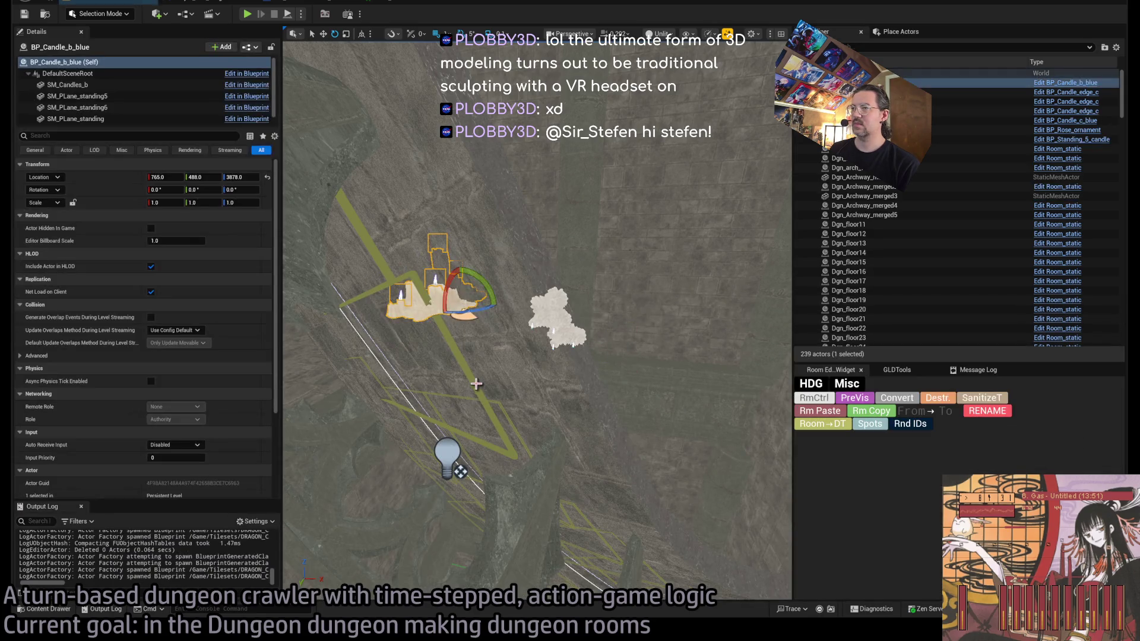
pyautogui.press('Delete')
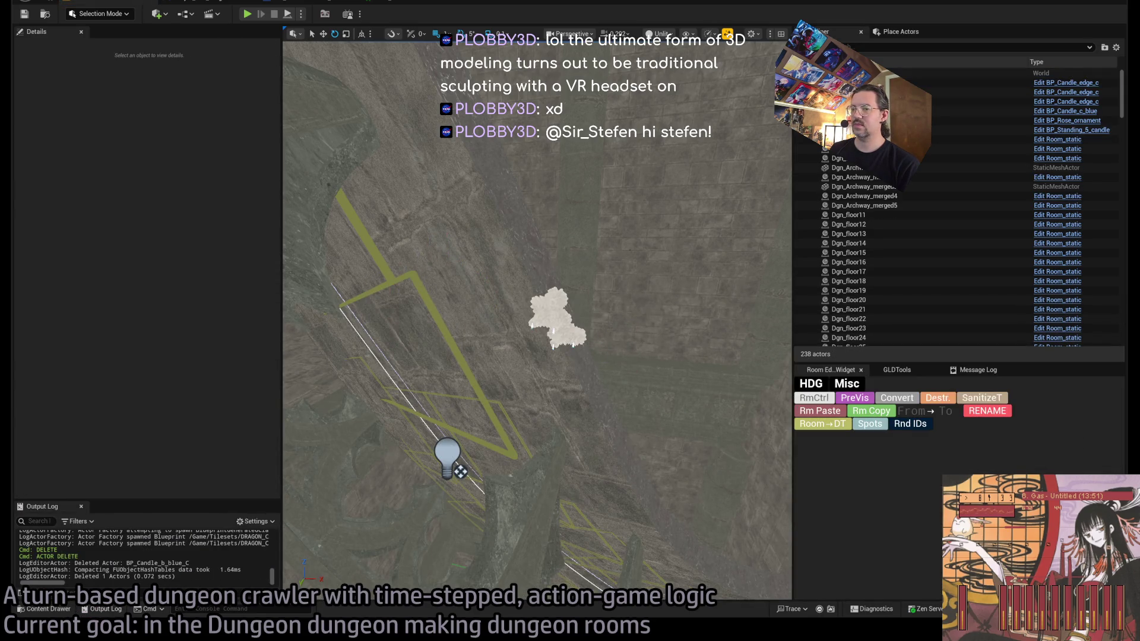
pyautogui.click(53, 610)
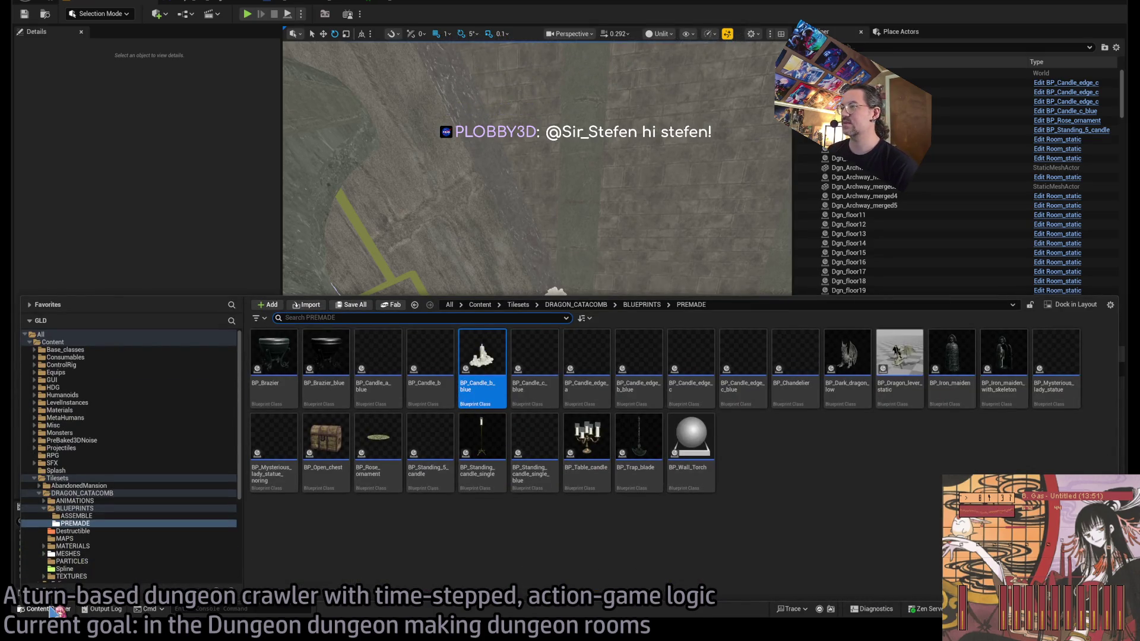
pyautogui.moveTo(587, 356)
pyautogui.mouseDown()
pyautogui.moveTo(493, 362)
pyautogui.moveTo(537, 354)
pyautogui.mouseUp()
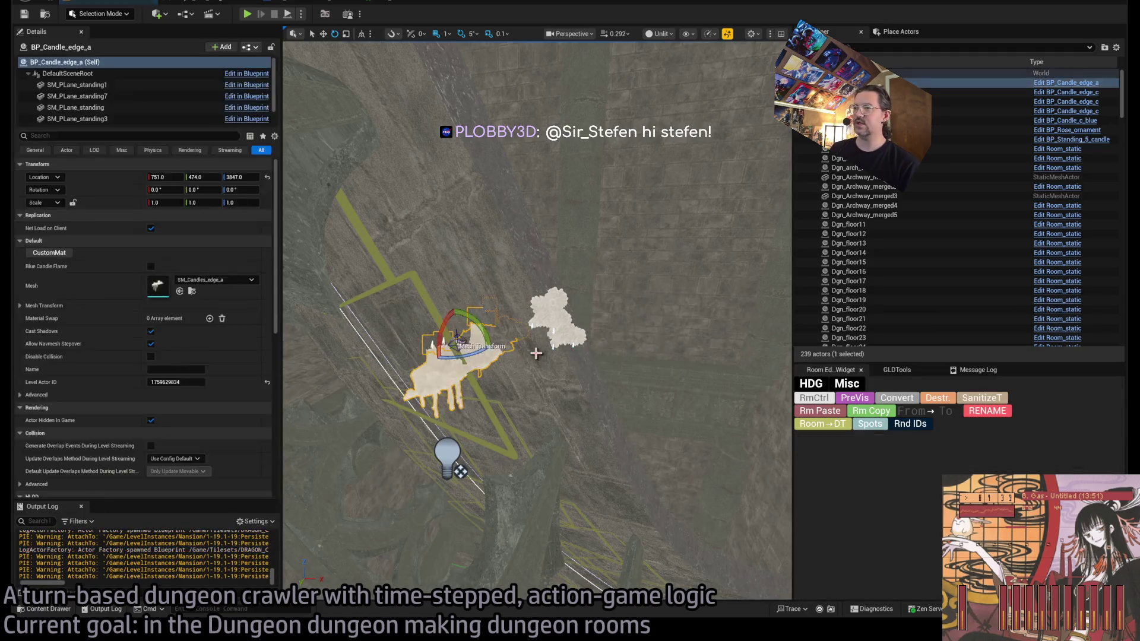
pyautogui.press('Delete')
# Step: Set BP_Candle_edge_c4's mesh to SM_Candles_edge_a and begin rotating it with the gizmo
pyautogui.click(557, 314)
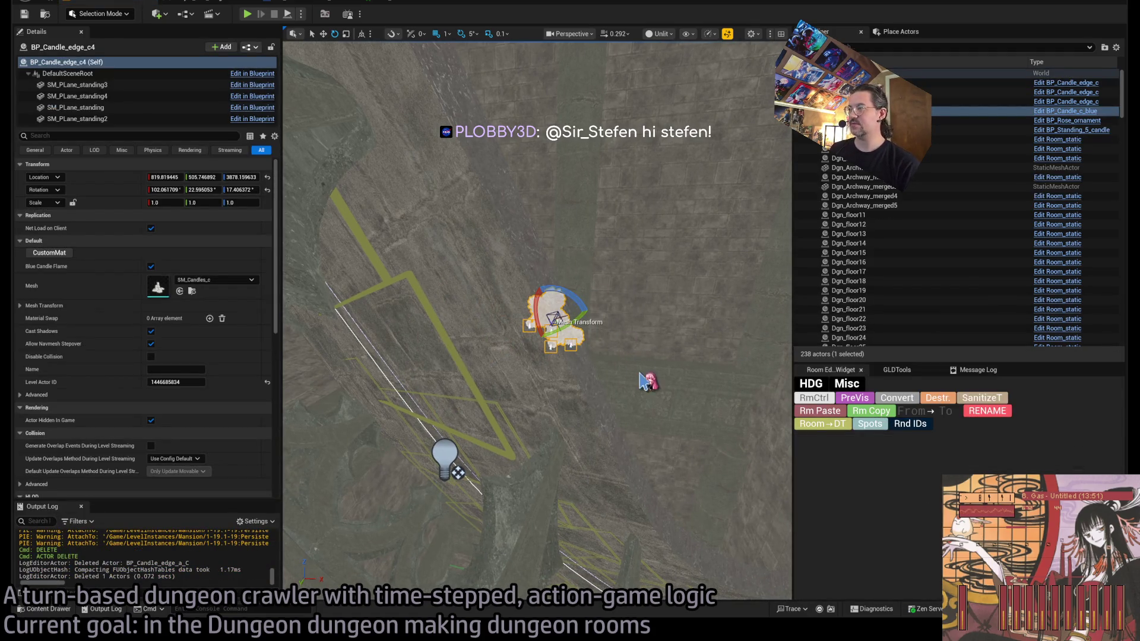
pyautogui.click(808, 399)
pyautogui.scroll(5, 458, 473)
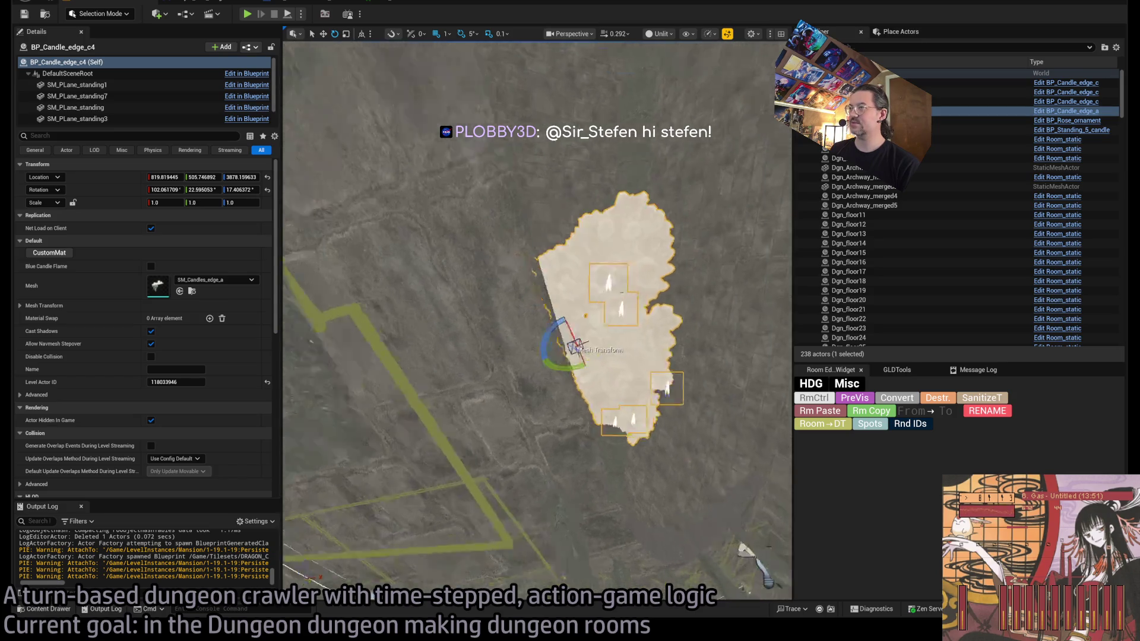
pyautogui.moveTo(641, 313); pyautogui.dragTo(451, 416)
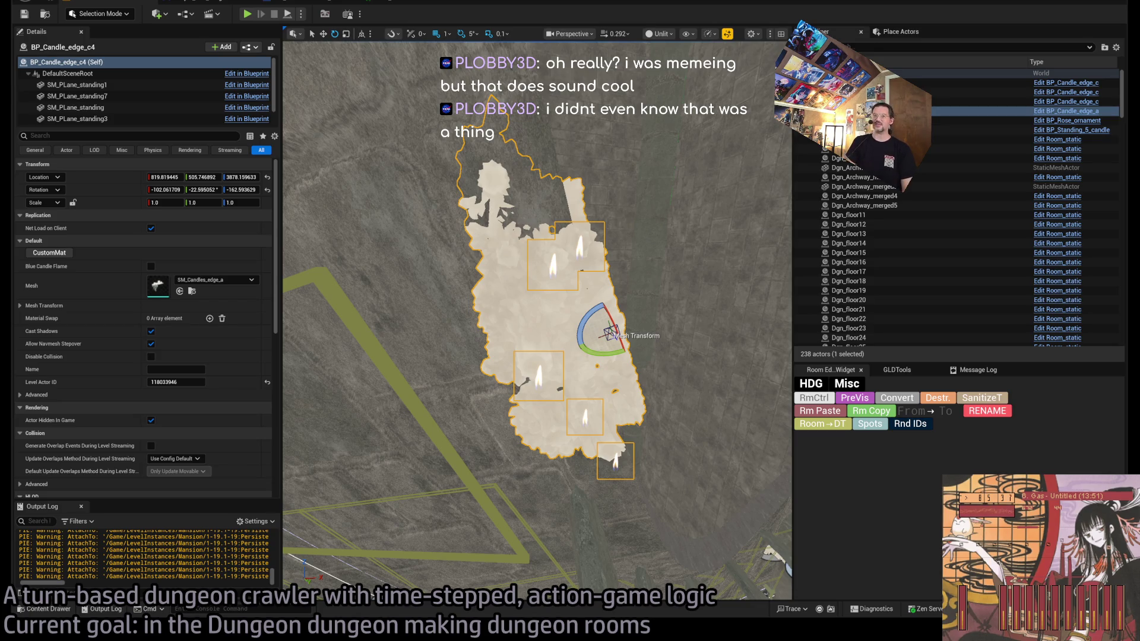
# Step: Rotate the edge_a candle cluster about 5 more degrees, to -109, -21.0, -157.5
pyautogui.moveTo(535, 297)
pyautogui.mouseDown()
pyautogui.moveTo(653, 288)
pyautogui.moveTo(612, 351)
pyautogui.moveTo(523, 334)
pyautogui.mouseUp()
pyautogui.moveTo(618, 311)
pyautogui.mouseDown()
pyautogui.moveTo(579, 362)
pyautogui.moveTo(555, 300)
pyautogui.moveTo(530, 323)
pyautogui.mouseUp()
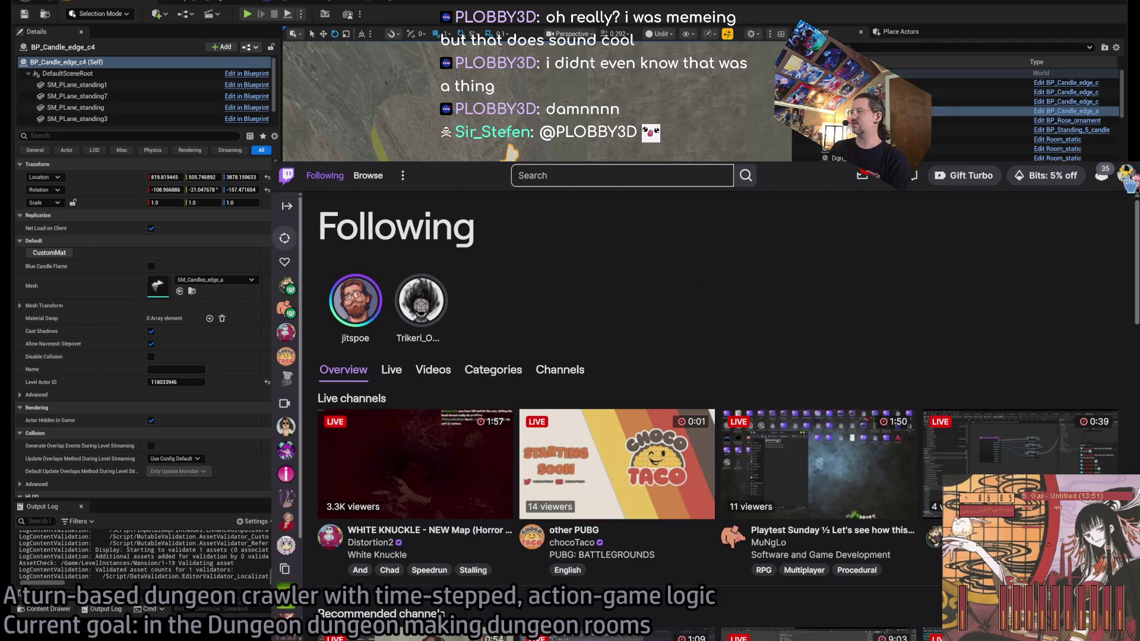
# Step: Show your Twitch channel's Videos filtered to Uploads, then switch back to Unreal
pyautogui.click(1127, 175)
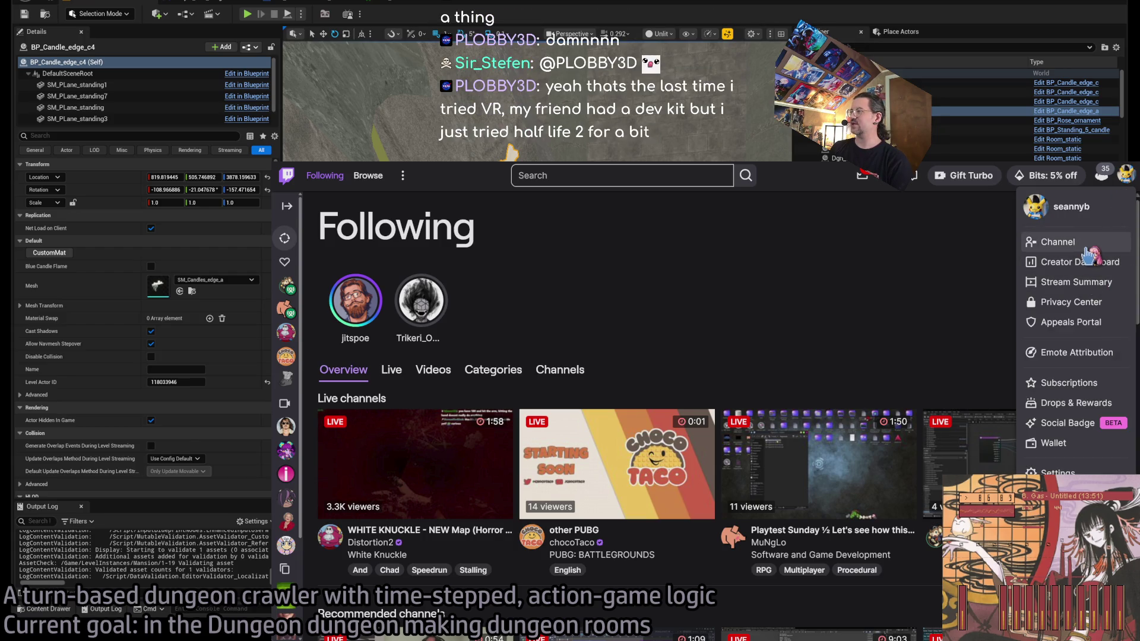
pyautogui.click(1087, 244)
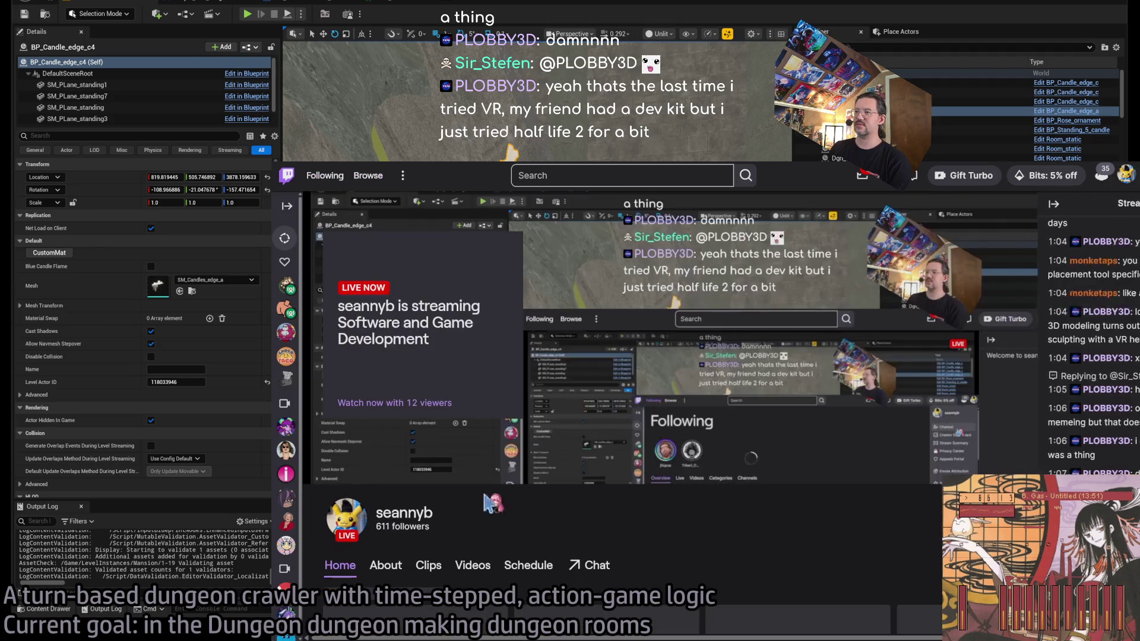
pyautogui.scroll(-4, 646, 469)
pyautogui.click(473, 315)
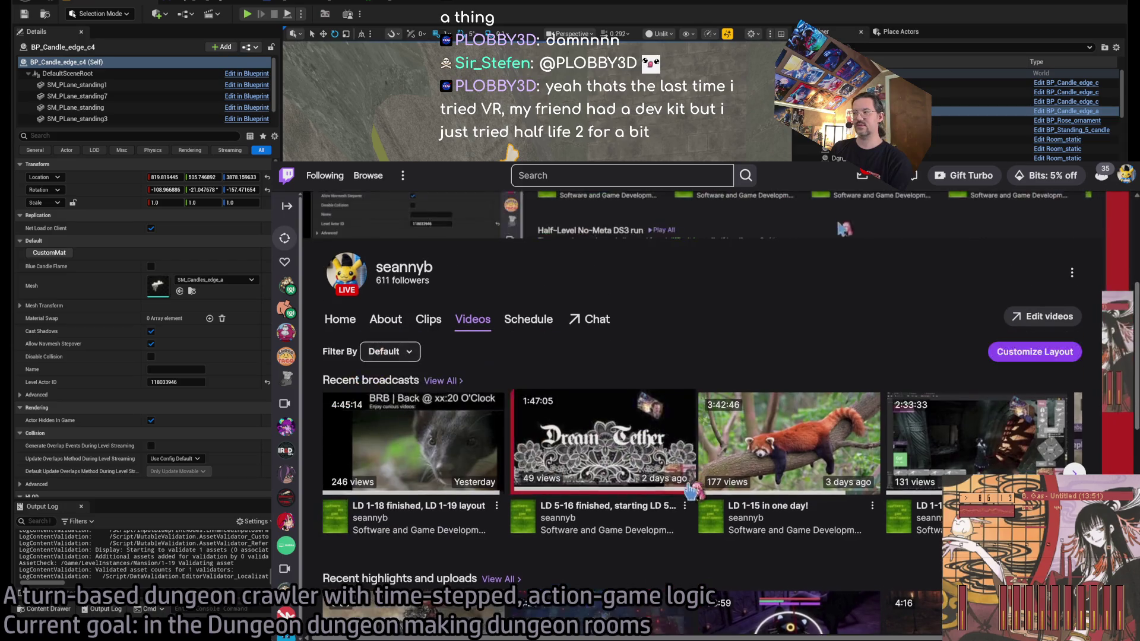
pyautogui.click(392, 353)
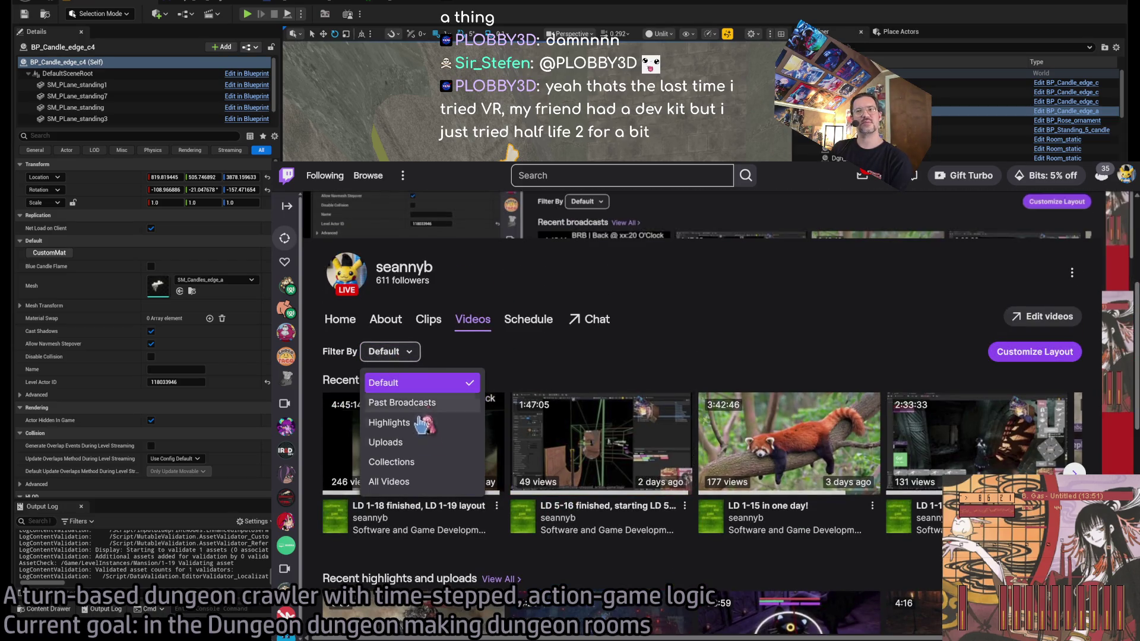
pyautogui.click(430, 449)
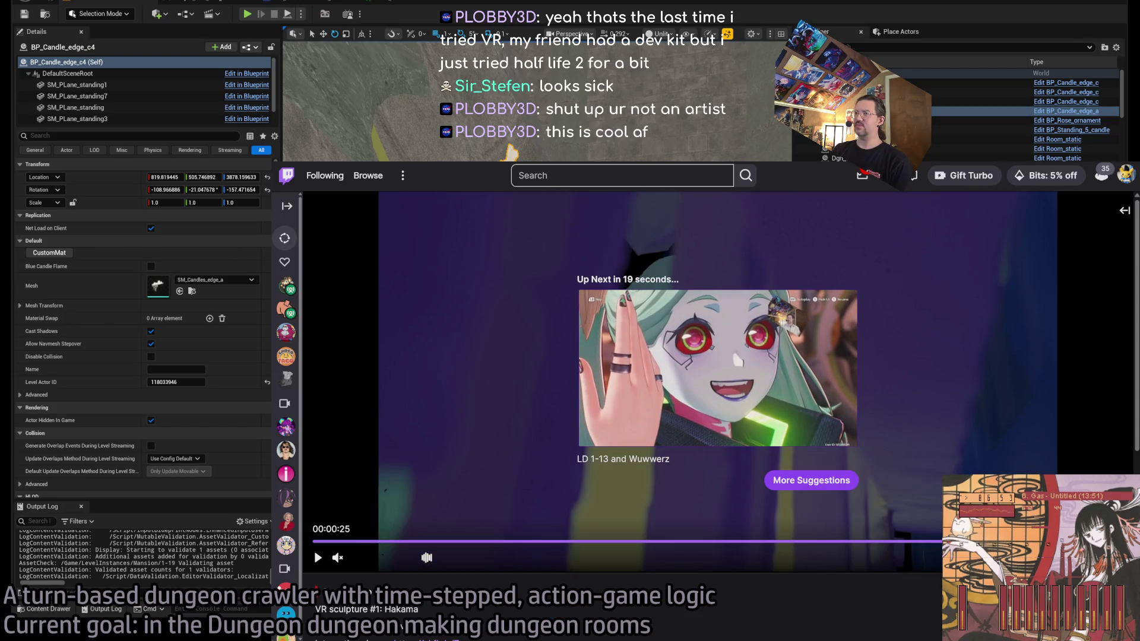
pyautogui.hotkey('alt', 'Tab')
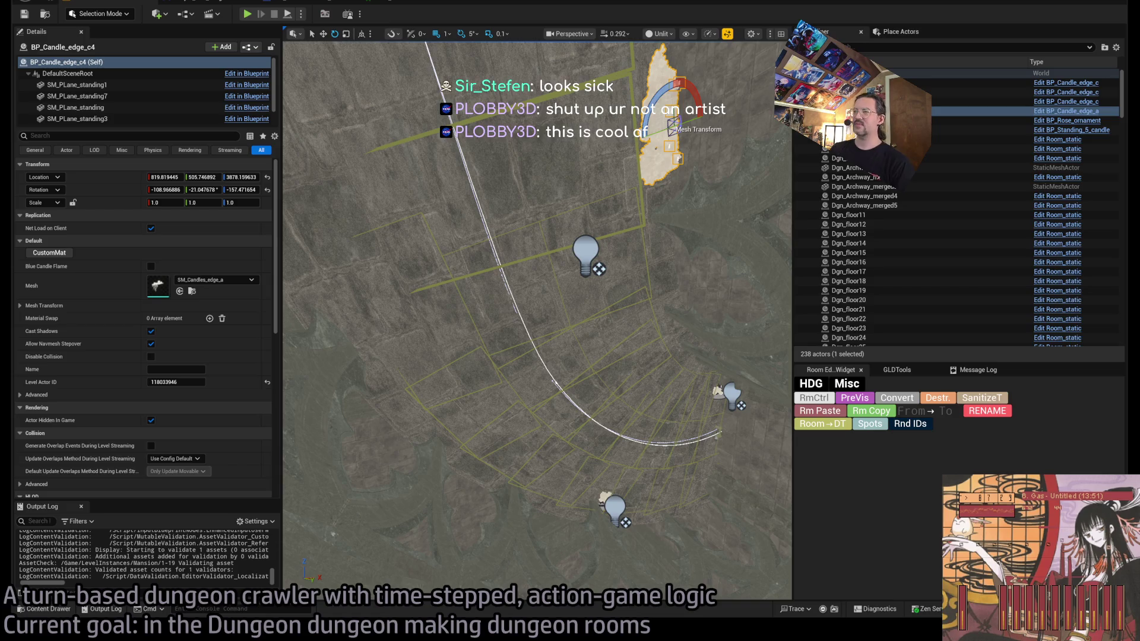
# Step: Frame the candle, pan and zoom down the corridor floor, and resize the side panels
pyautogui.press('f')
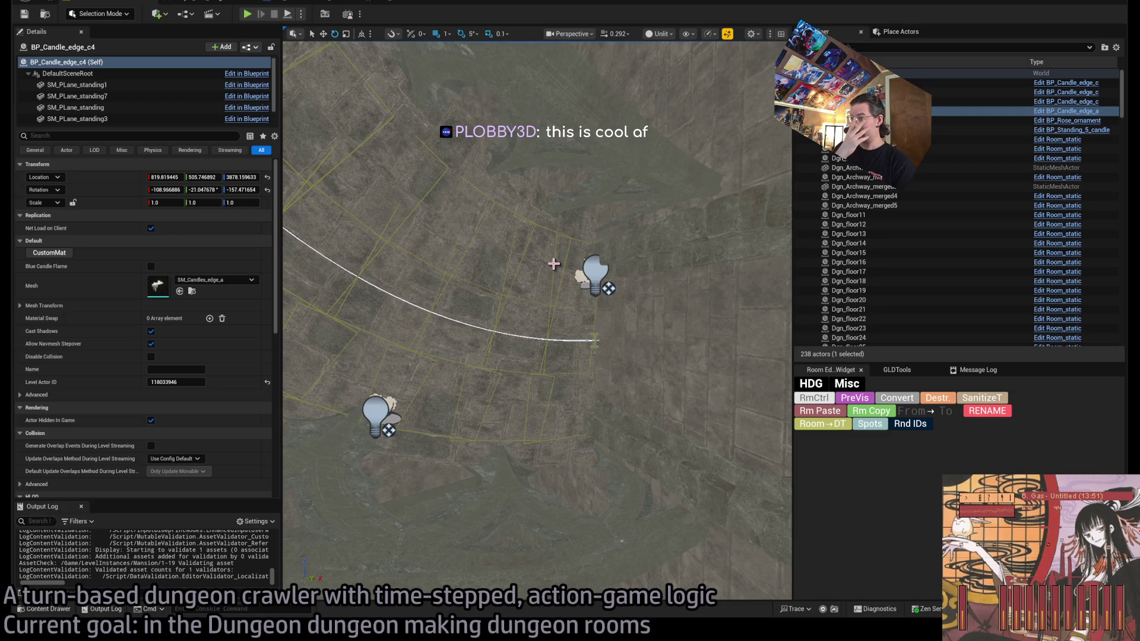
pyautogui.press('f')
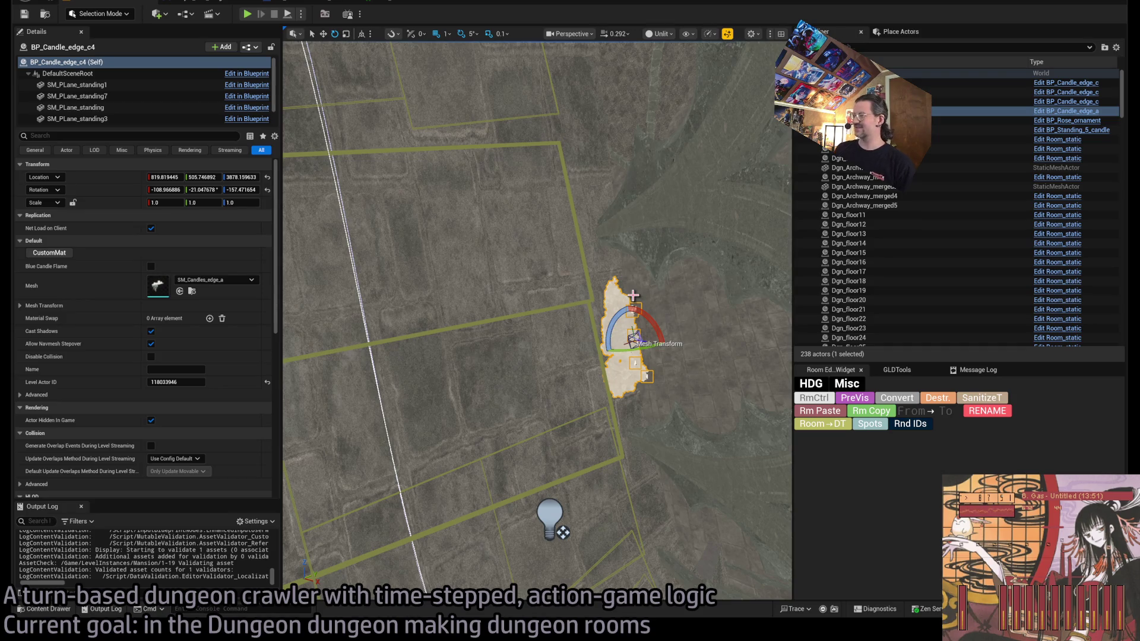
pyautogui.moveTo(539, 287); pyautogui.dragTo(493, 267)
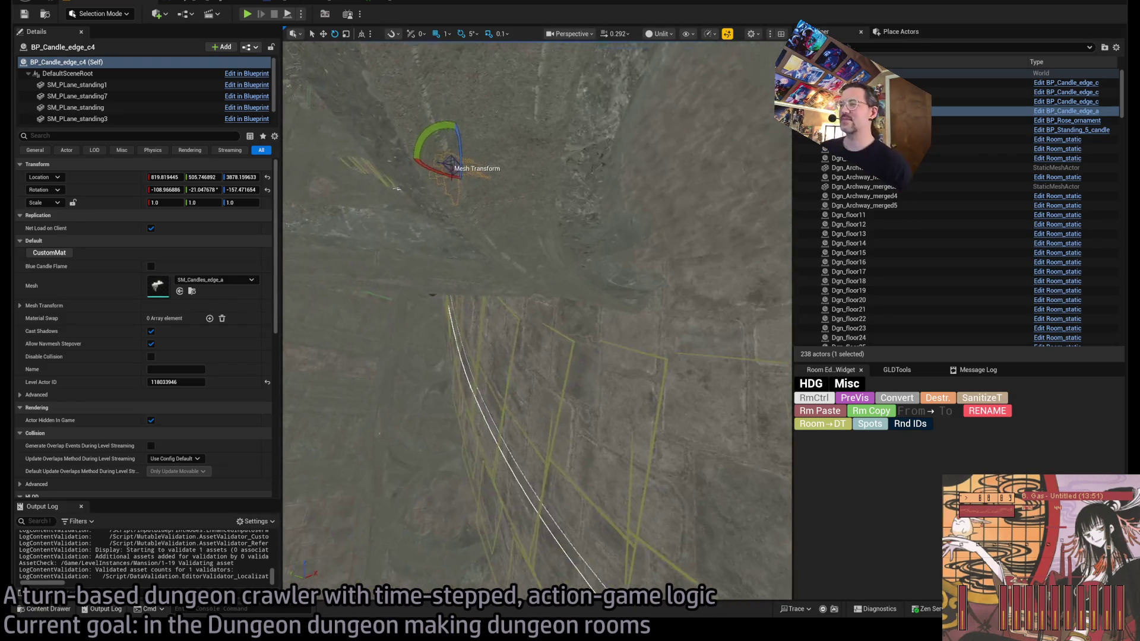
pyautogui.scroll(3, 538, 320)
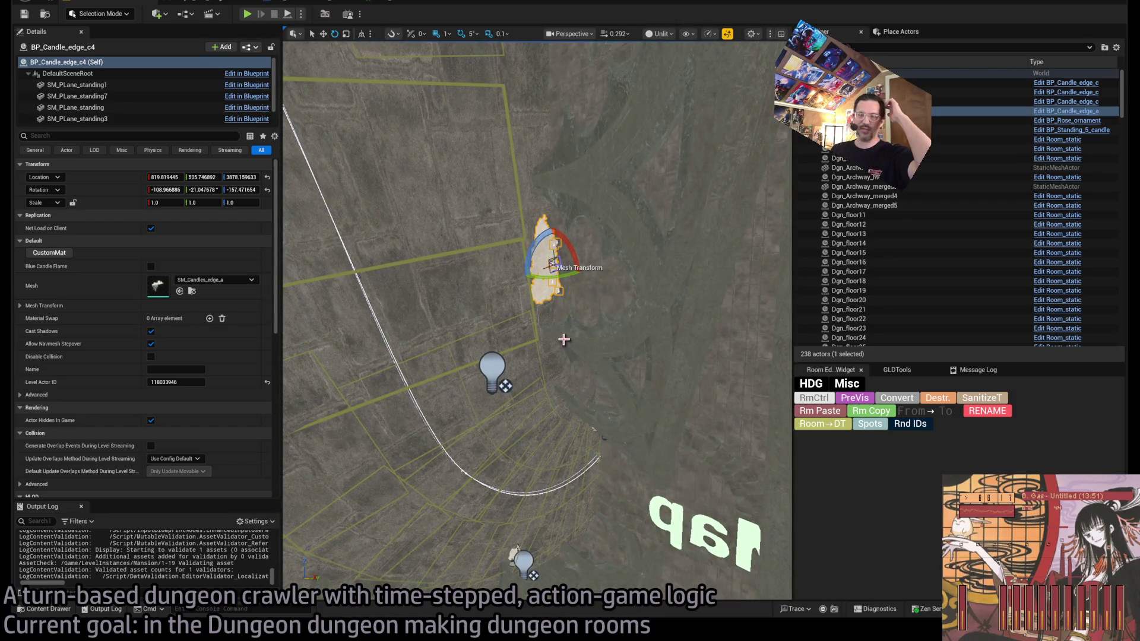
pyautogui.moveTo(487, 388); pyautogui.dragTo(410, 377)
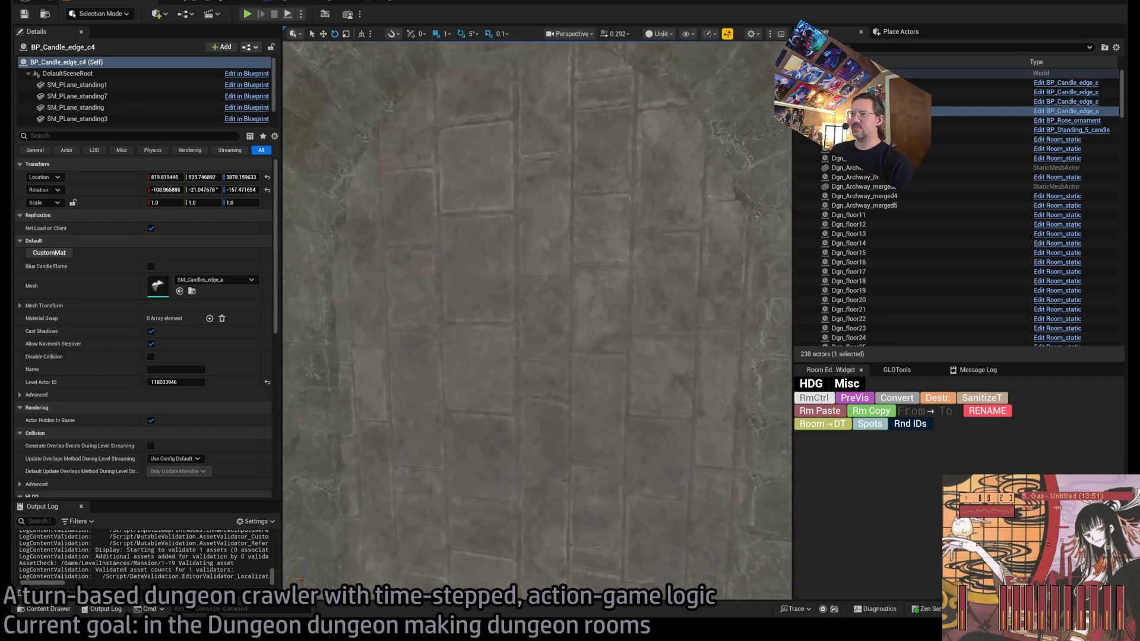
pyautogui.scroll(-6, 521, 382)
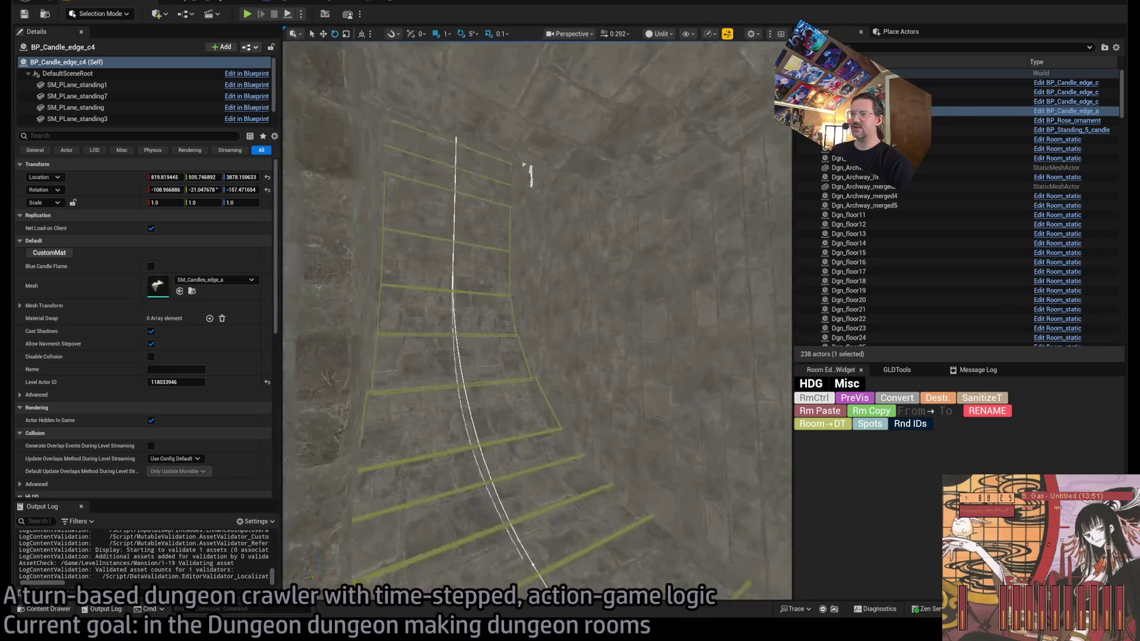
pyautogui.scroll(1, 521, 382)
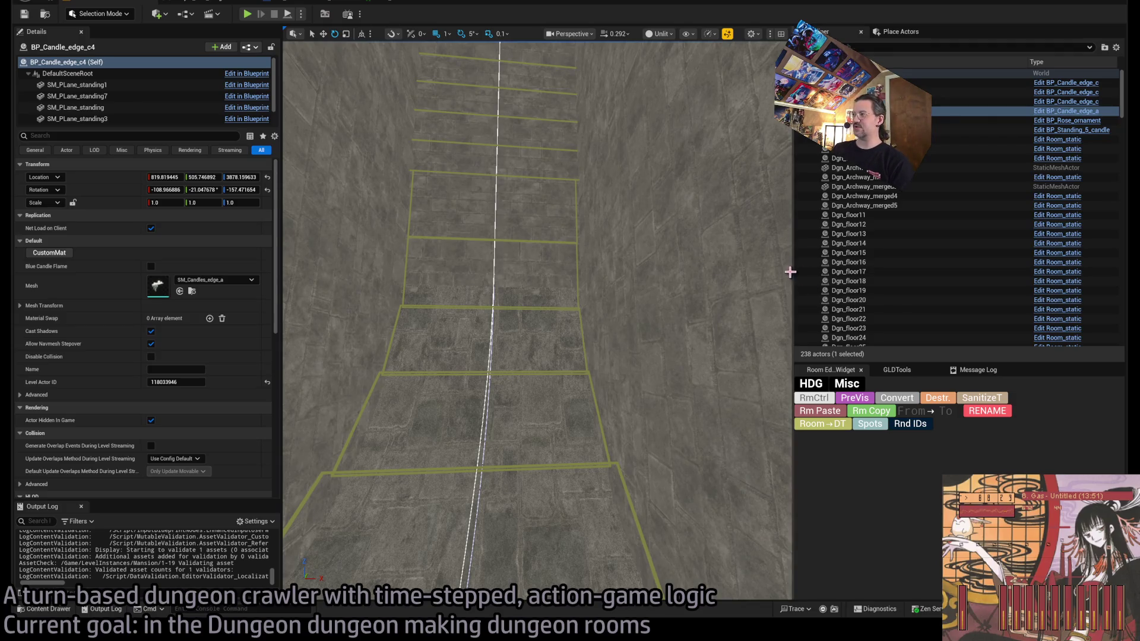
pyautogui.moveTo(803, 280); pyautogui.dragTo(877, 279)
pyautogui.moveTo(283, 261)
pyautogui.mouseDown()
pyautogui.moveTo(312, 250)
pyautogui.moveTo(212, 268)
pyautogui.mouseUp()
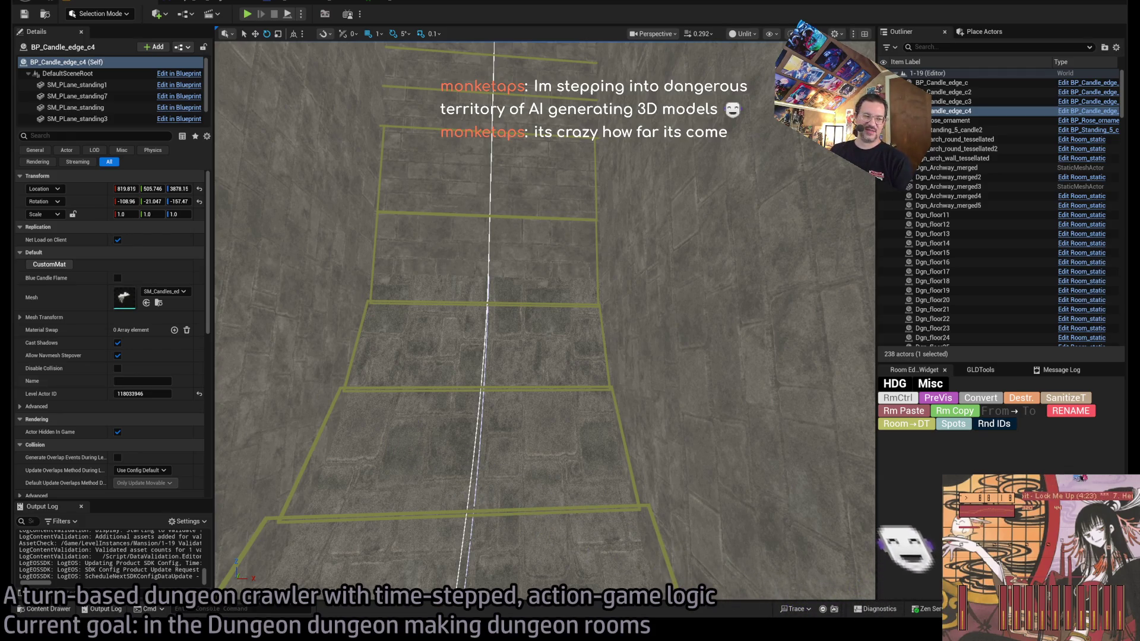
pyautogui.scroll(-3, 545, 321)
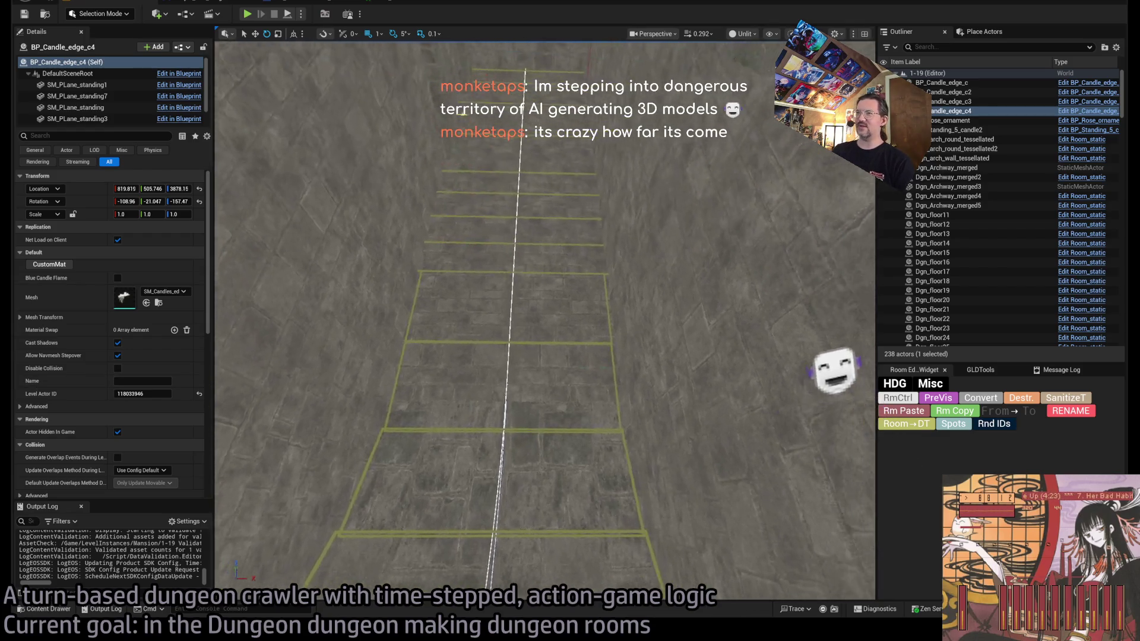
pyautogui.moveTo(545, 321)
pyautogui.mouseDown()
pyautogui.moveTo(493, 374)
pyautogui.moveTo(452, 446)
pyautogui.mouseUp()
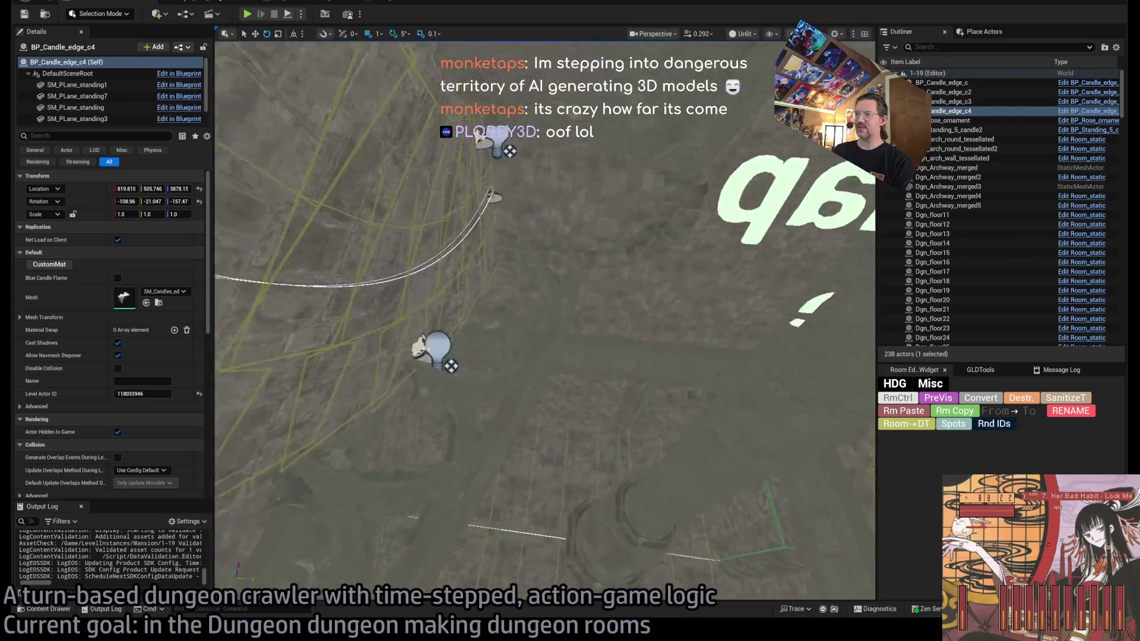
pyautogui.moveTo(451, 446); pyautogui.dragTo(442, 463)
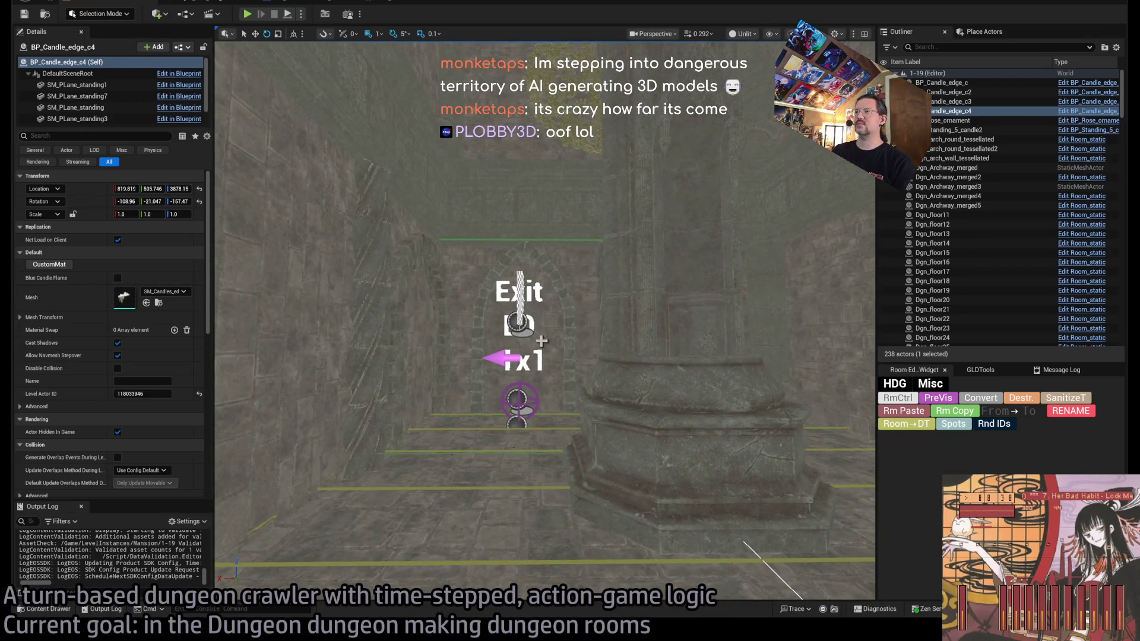
pyautogui.moveTo(443, 463)
pyautogui.mouseDown()
pyautogui.moveTo(439, 434)
pyautogui.moveTo(440, 451)
pyautogui.mouseUp()
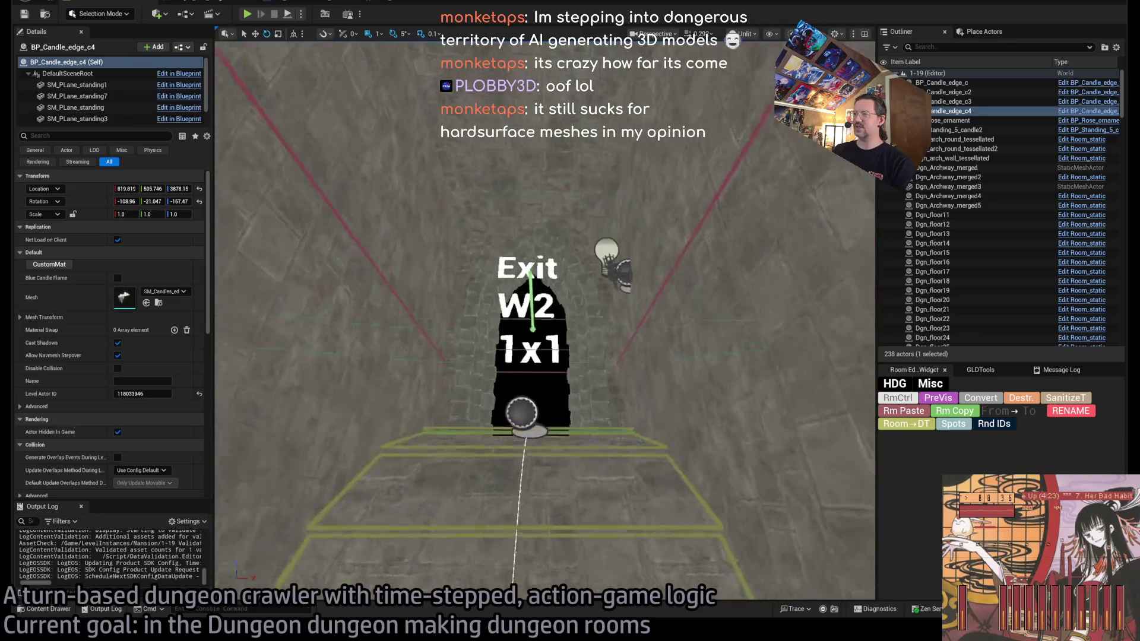
pyautogui.moveTo(439, 452)
pyautogui.mouseDown()
pyautogui.moveTo(439, 505)
pyautogui.moveTo(440, 457)
pyautogui.moveTo(439, 493)
pyautogui.mouseUp()
pyautogui.moveTo(662, 311); pyautogui.dragTo(662, 311)
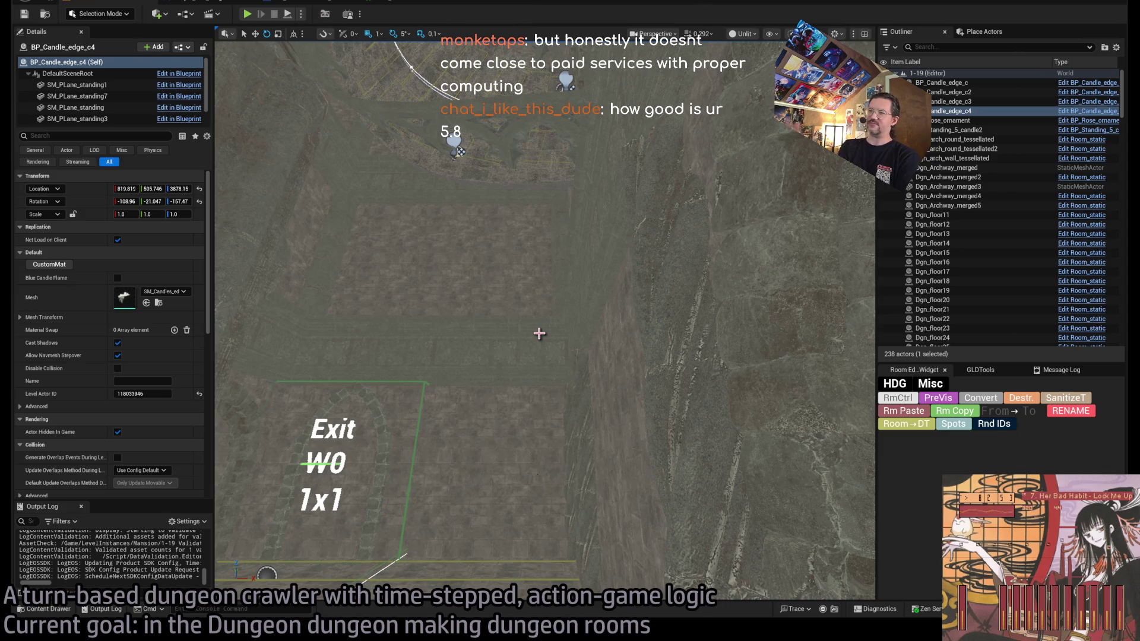
pyautogui.press('f')
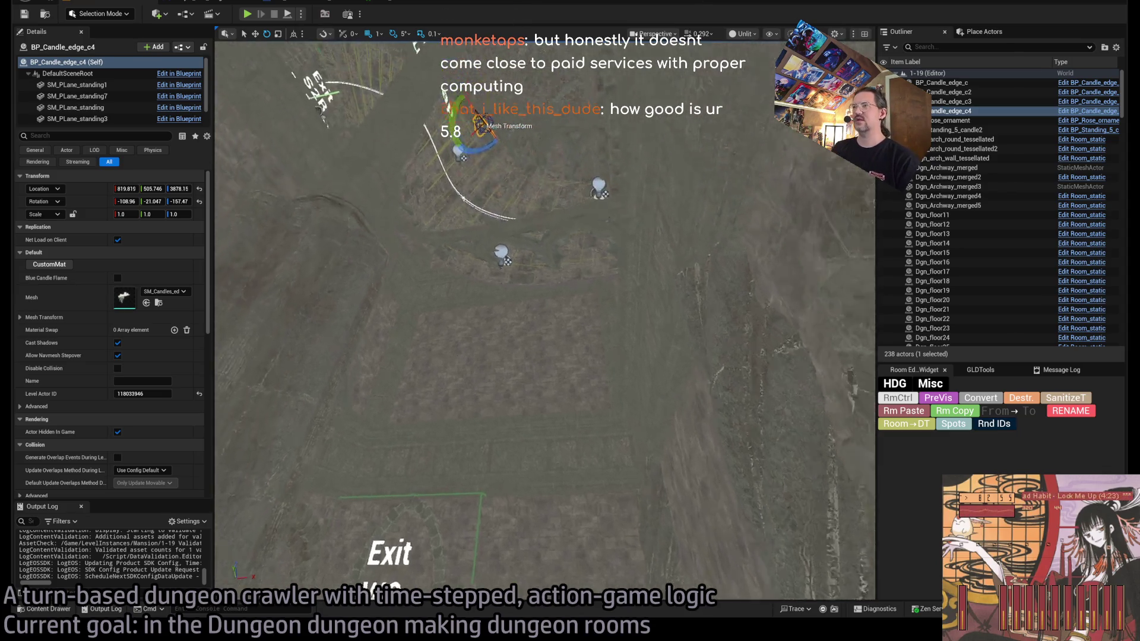
# Step: Select the LoculusLight25 point light and drag it to a new spot beside the candle
pyautogui.moveTo(601, 315); pyautogui.dragTo(602, 315)
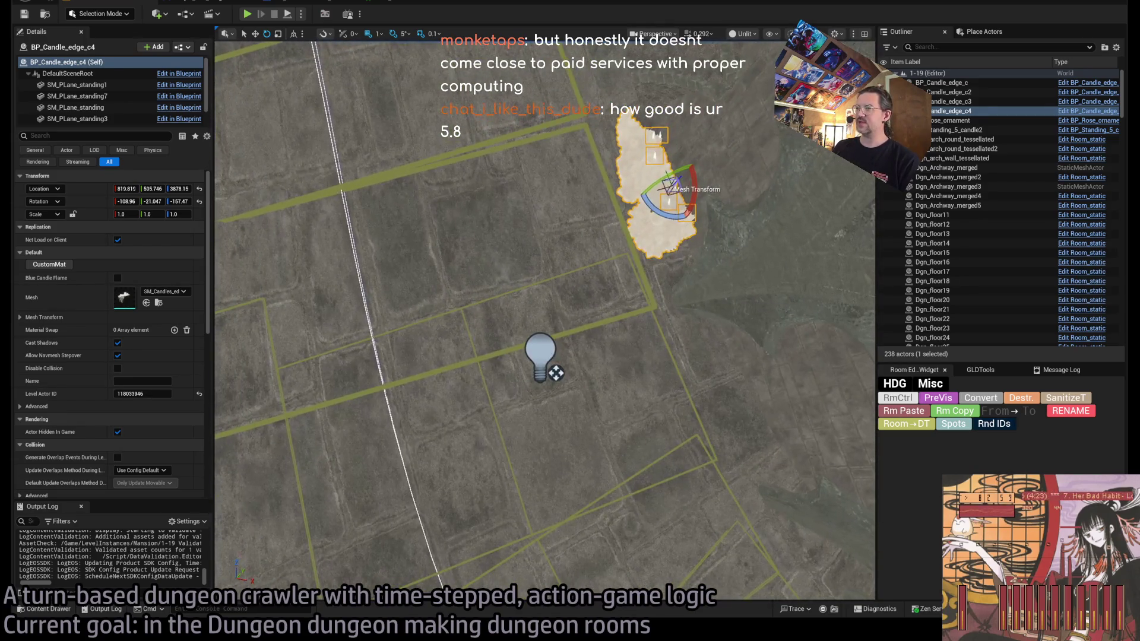
pyautogui.click(565, 357)
pyautogui.moveTo(534, 352)
pyautogui.mouseDown()
pyautogui.moveTo(593, 212)
pyautogui.moveTo(656, 127)
pyautogui.moveTo(589, 205)
pyautogui.moveTo(476, 216)
pyautogui.moveTo(586, 262)
pyautogui.moveTo(586, 288)
pyautogui.moveTo(579, 273)
pyautogui.moveTo(612, 248)
pyautogui.moveTo(612, 319)
pyautogui.moveTo(603, 331)
pyautogui.moveTo(593, 318)
pyautogui.moveTo(613, 338)
pyautogui.moveTo(593, 332)
pyautogui.moveTo(535, 423)
pyautogui.moveTo(491, 321)
pyautogui.moveTo(553, 323)
pyautogui.moveTo(455, 313)
pyautogui.moveTo(822, 266)
pyautogui.moveTo(728, 333)
pyautogui.moveTo(652, 203)
pyautogui.moveTo(767, 182)
pyautogui.moveTo(819, 83)
pyautogui.moveTo(815, 267)
pyautogui.moveTo(644, 305)
pyautogui.moveTo(688, 316)
pyautogui.moveTo(663, 293)
pyautogui.mouseUp()
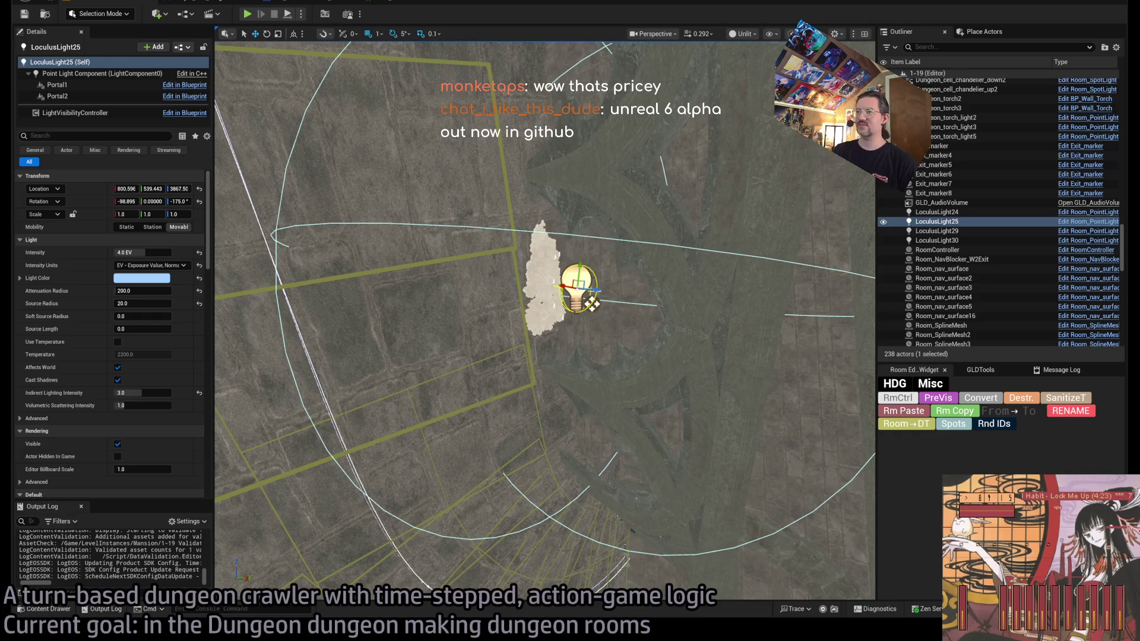
pyautogui.scroll(-5, 545, 315)
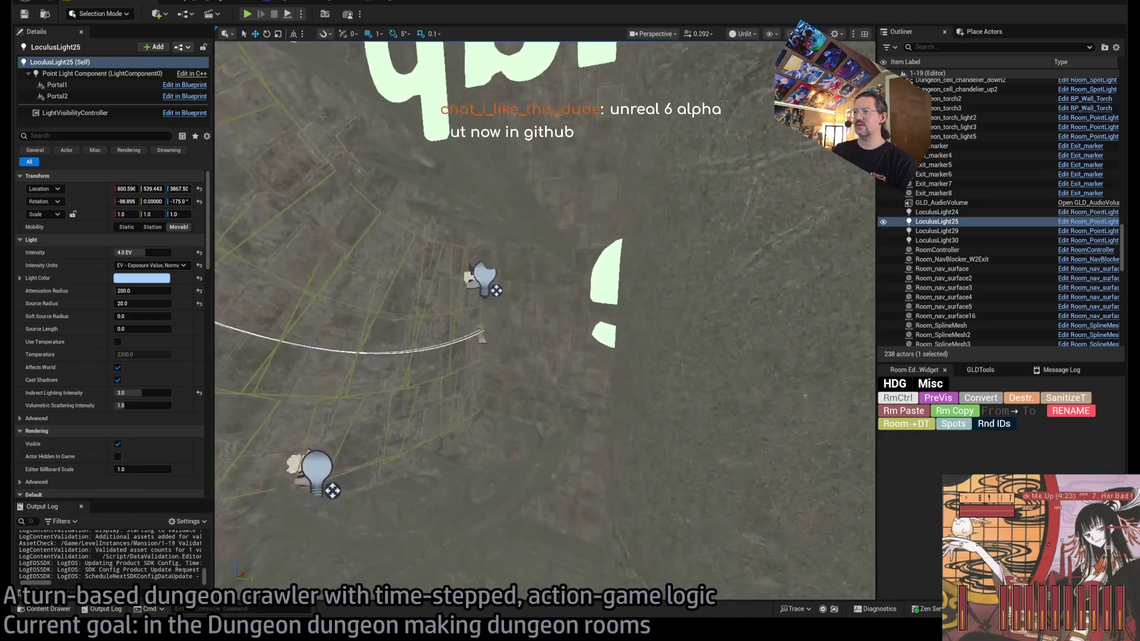
pyautogui.scroll(-5, 545, 315)
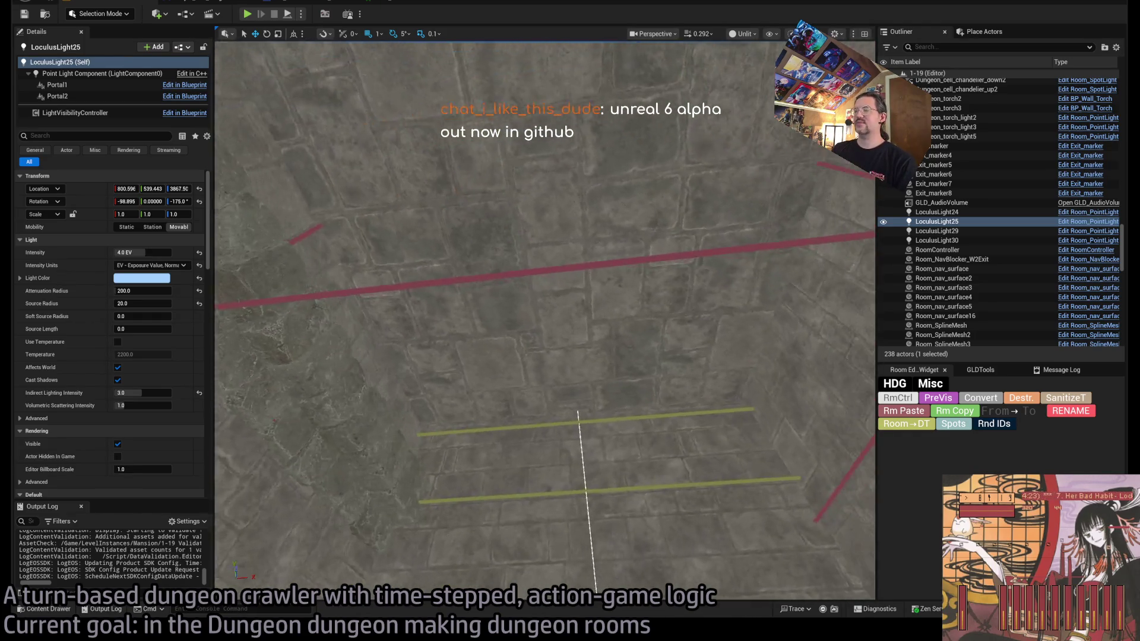
pyautogui.scroll(5, 545, 314)
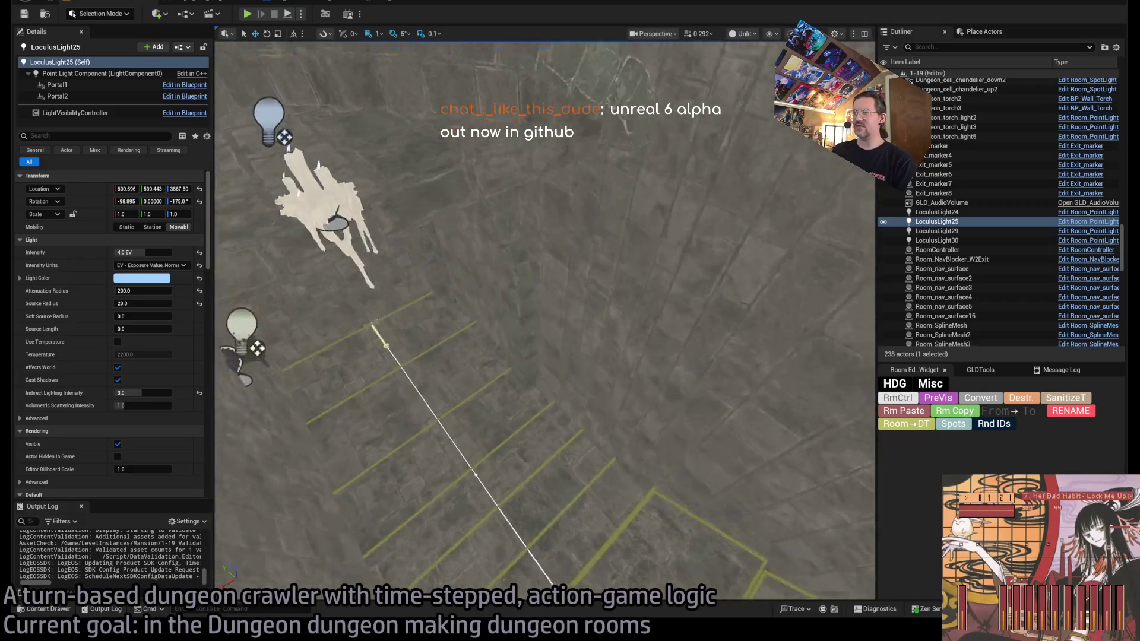
pyautogui.scroll(-5, 545, 314)
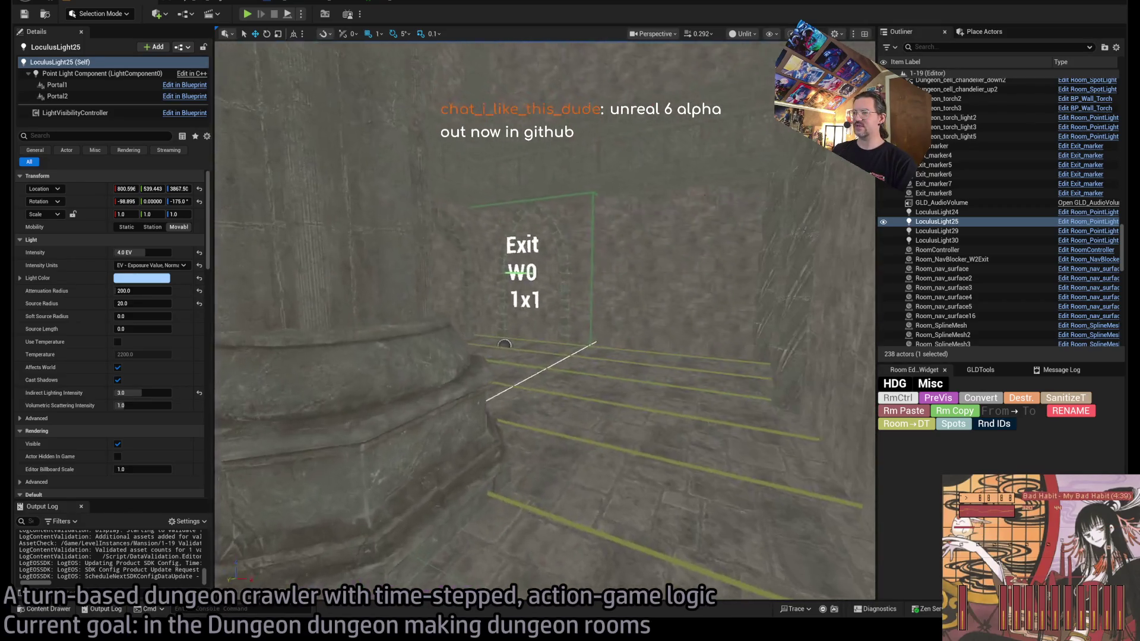
pyautogui.scroll(-3, 268, 443)
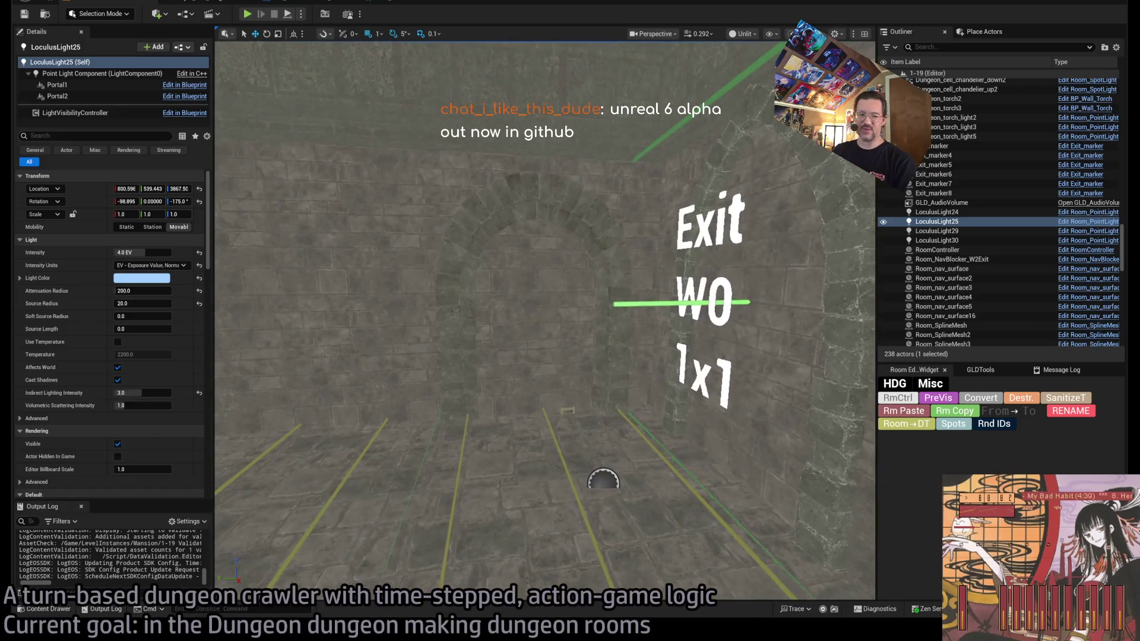
pyautogui.moveTo(710, 358); pyautogui.dragTo(653, 358)
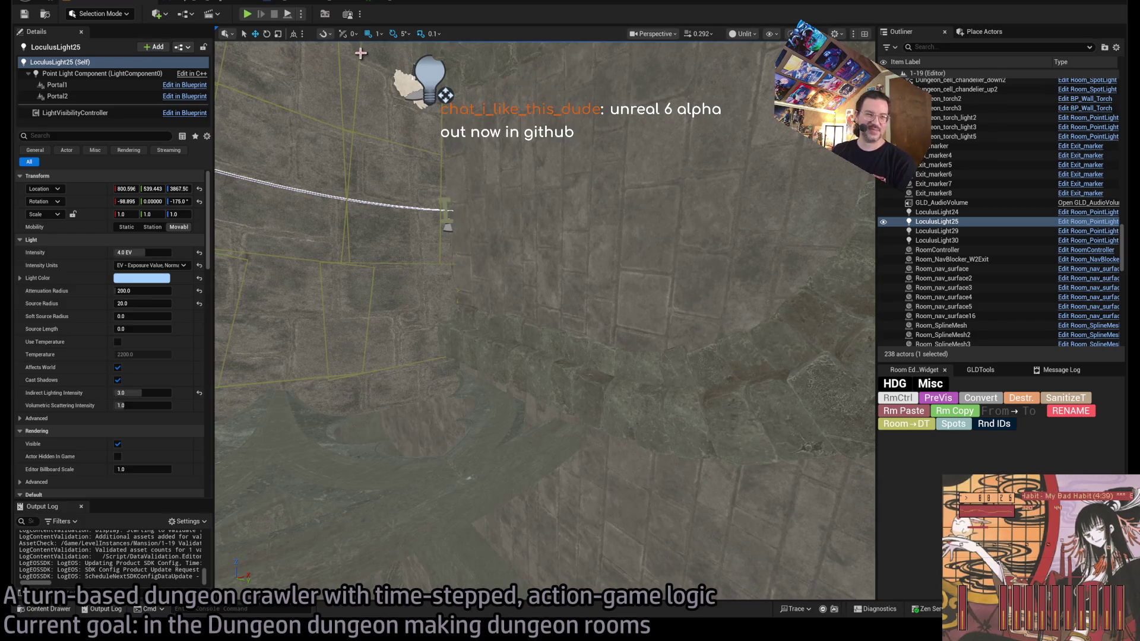
pyautogui.hotkey('alt', 'p')
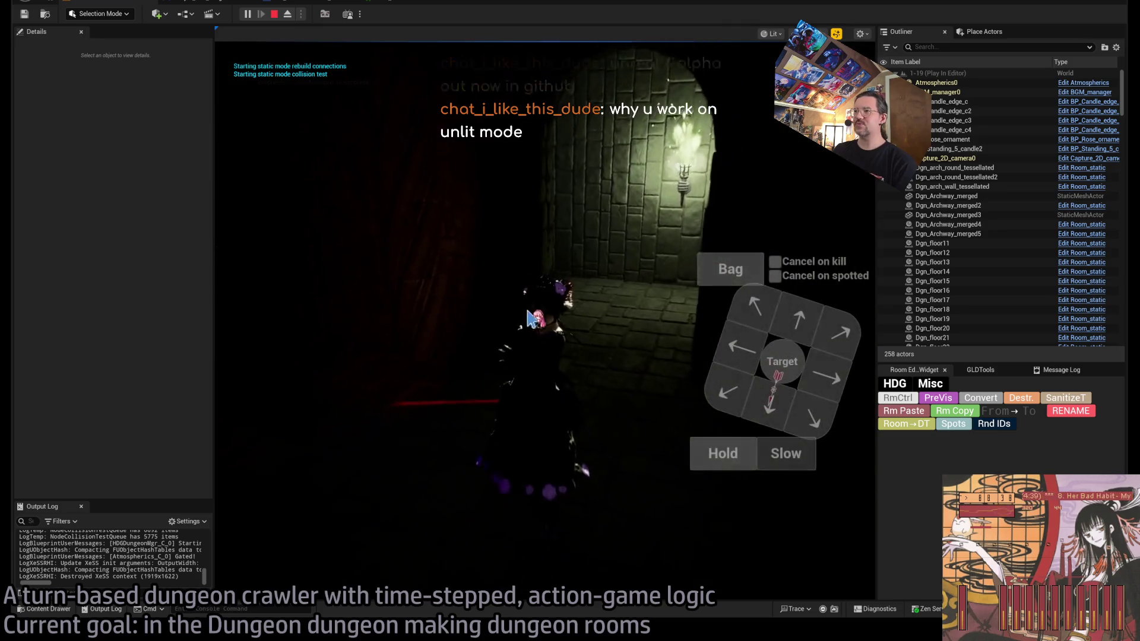
pyautogui.click(784, 318)
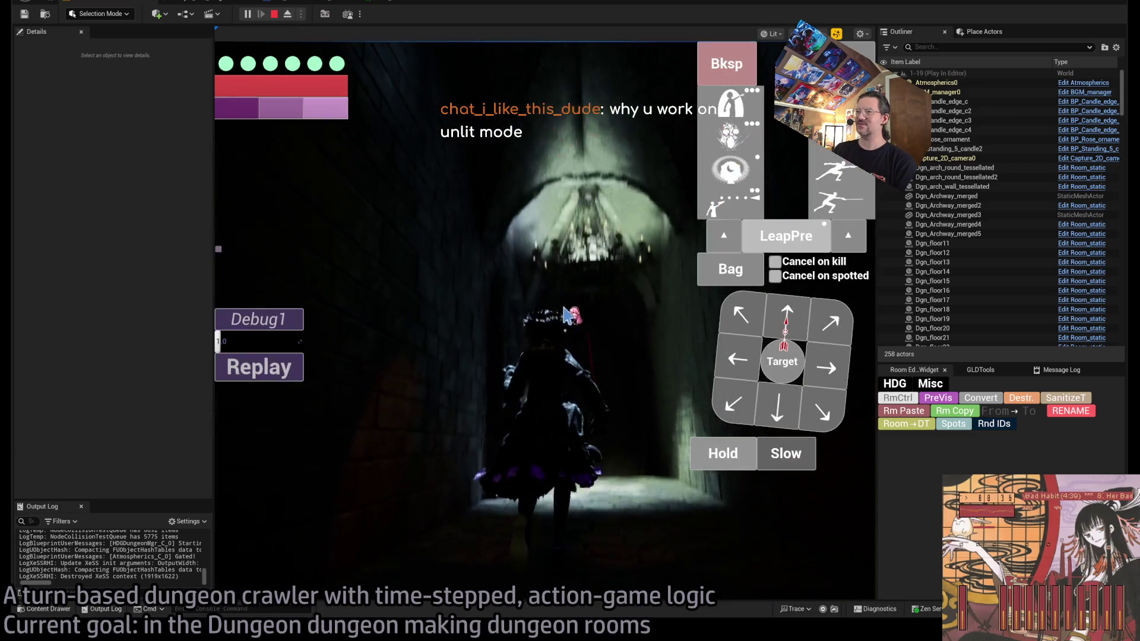
pyautogui.click(326, 395)
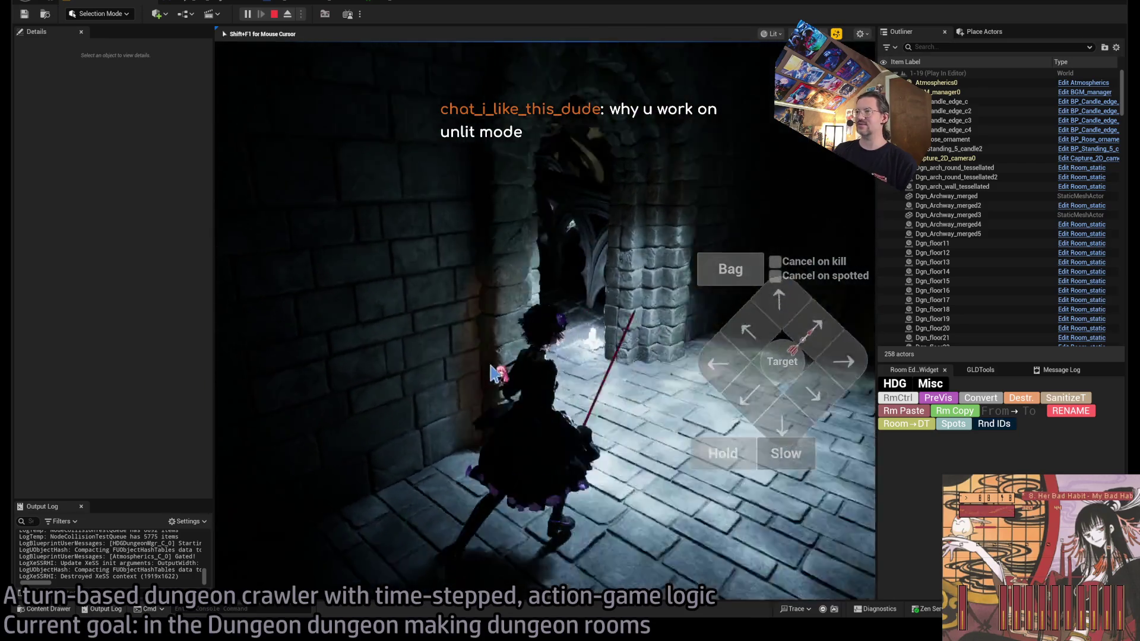
pyautogui.press('Escape')
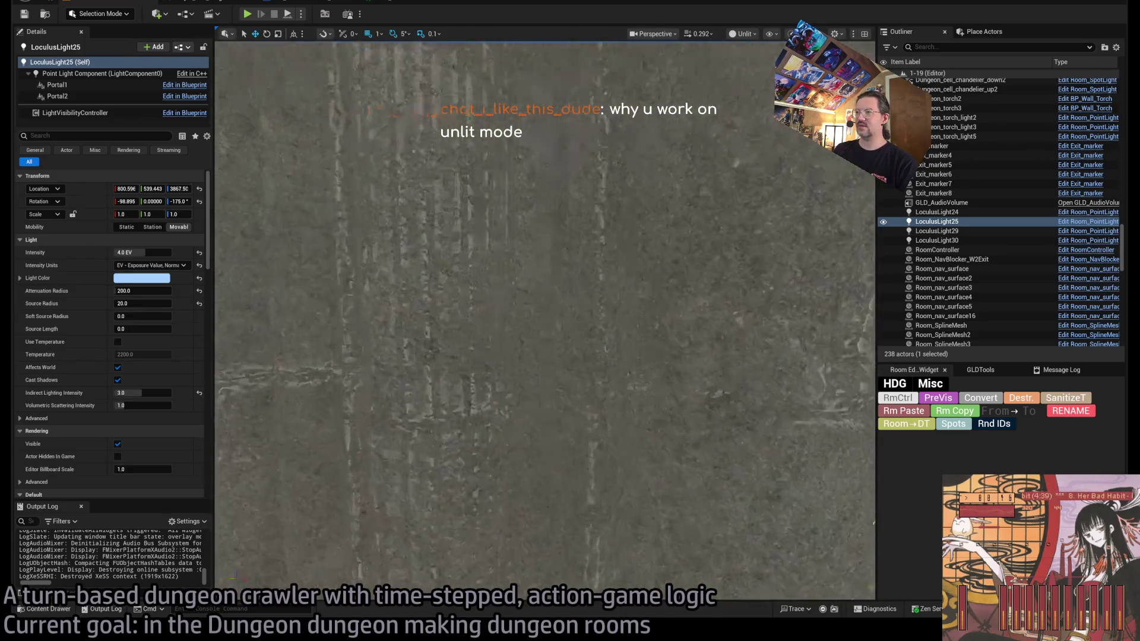
# Step: Drag SM_Knight_statue_no_cape from MESHES/STATUE/KNIGHT onto the stone pier
pyautogui.click(24, 609)
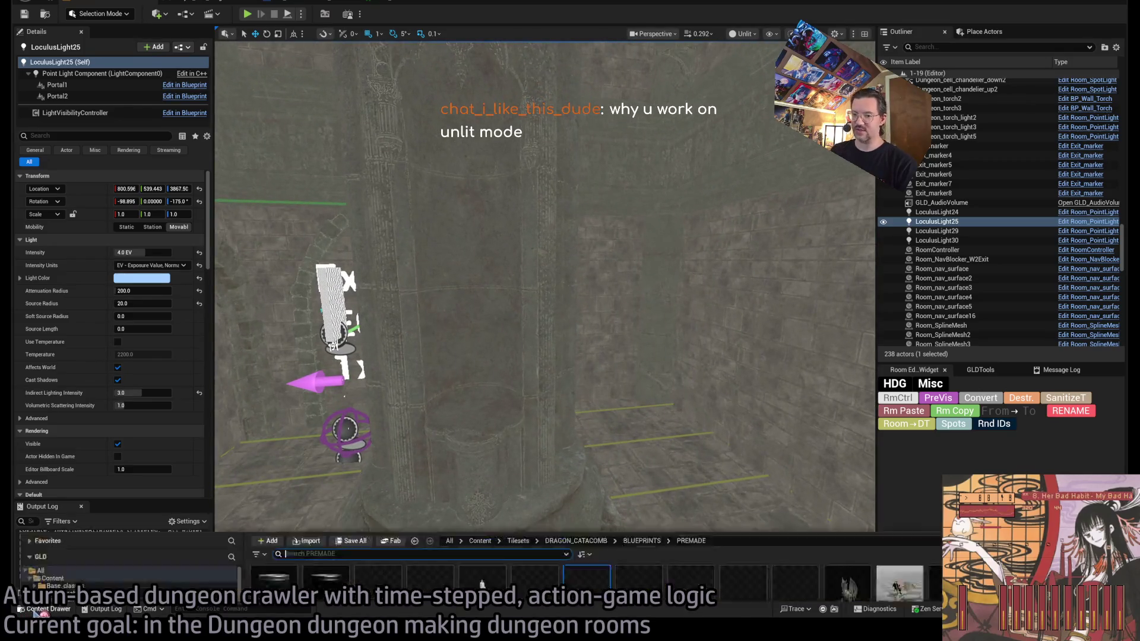
pyautogui.click(336, 245)
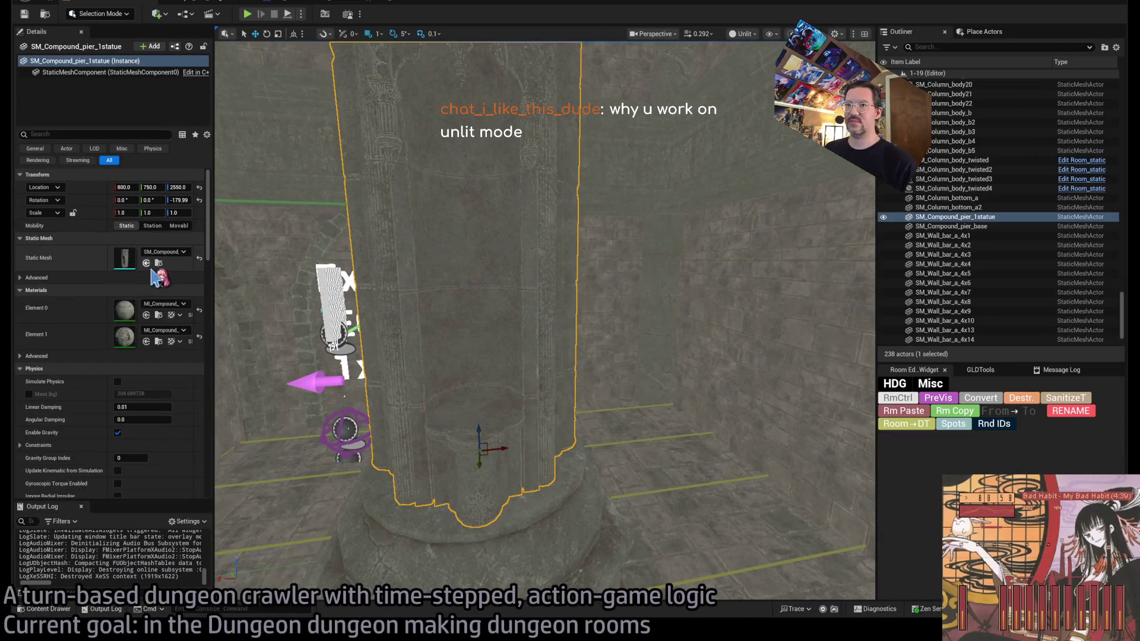
pyautogui.click(159, 263)
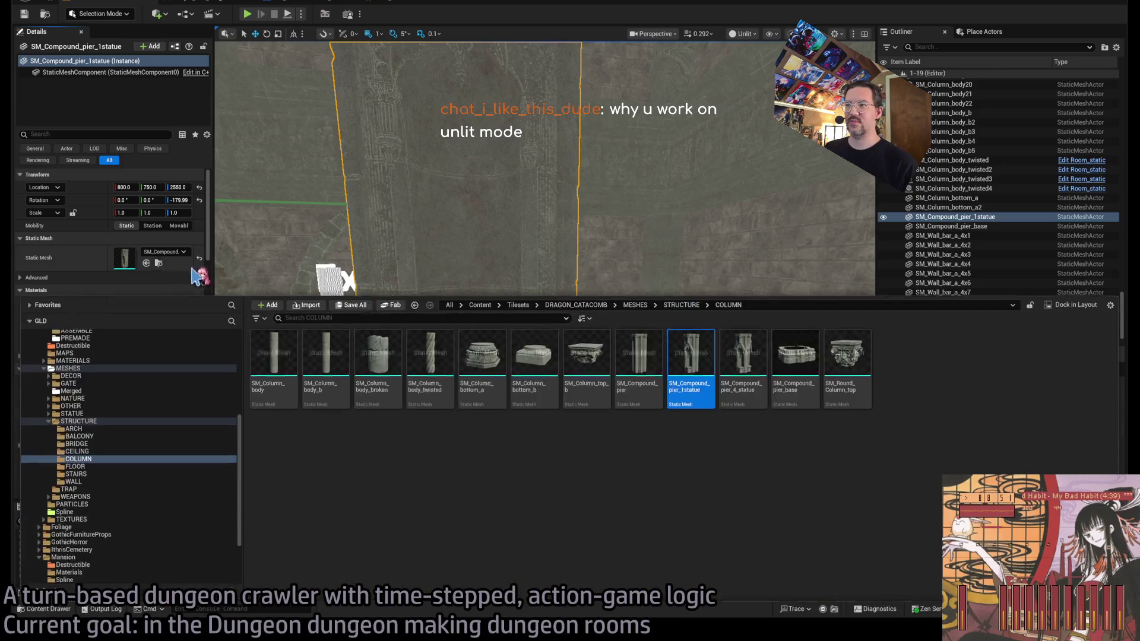
pyautogui.click(100, 414)
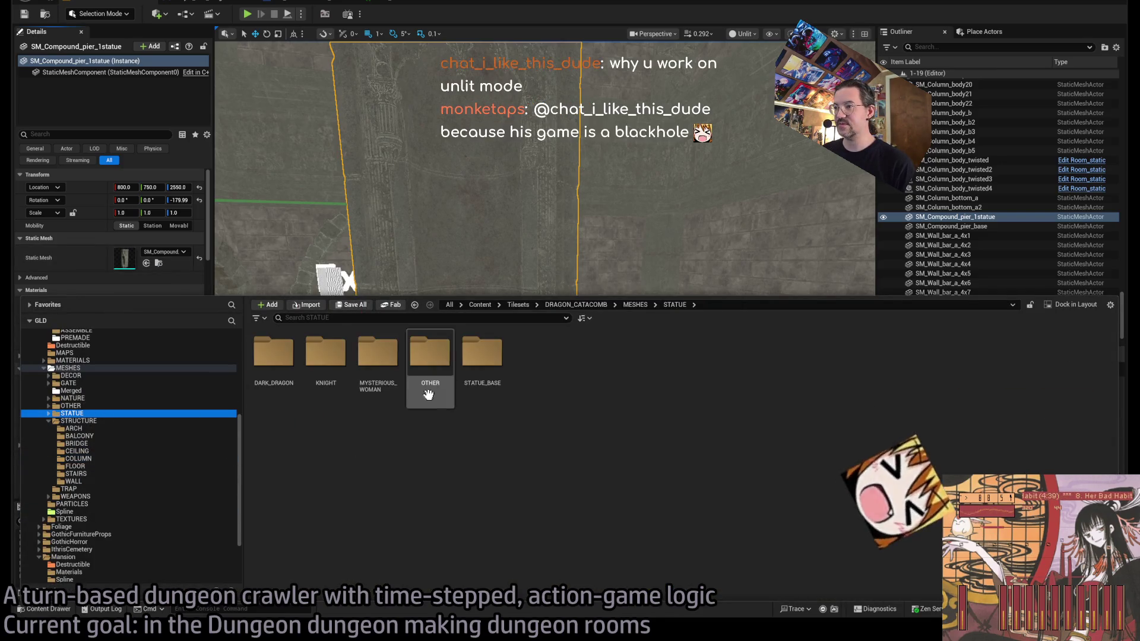
pyautogui.doubleClick(326, 356)
pyautogui.moveTo(274, 356)
pyautogui.mouseDown()
pyautogui.moveTo(376, 221)
pyautogui.moveTo(471, 419)
pyautogui.moveTo(529, 594)
pyautogui.mouseUp()
# Step: Adjust the knight statue's rotation and shift it along Y onto the pier's centre
pyautogui.click(472, 410)
pyautogui.press('e')
pyautogui.press('f')
pyautogui.press('w')
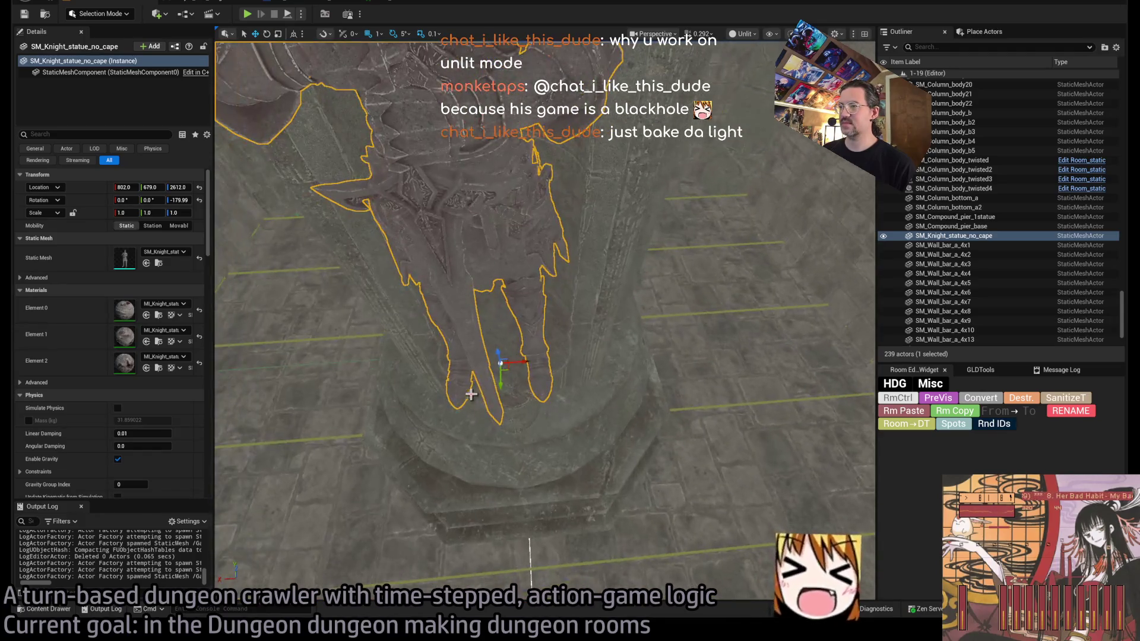
pyautogui.moveTo(502, 392)
pyautogui.mouseDown()
pyautogui.moveTo(494, 320)
pyautogui.moveTo(502, 339)
pyautogui.moveTo(487, 330)
pyautogui.mouseUp()
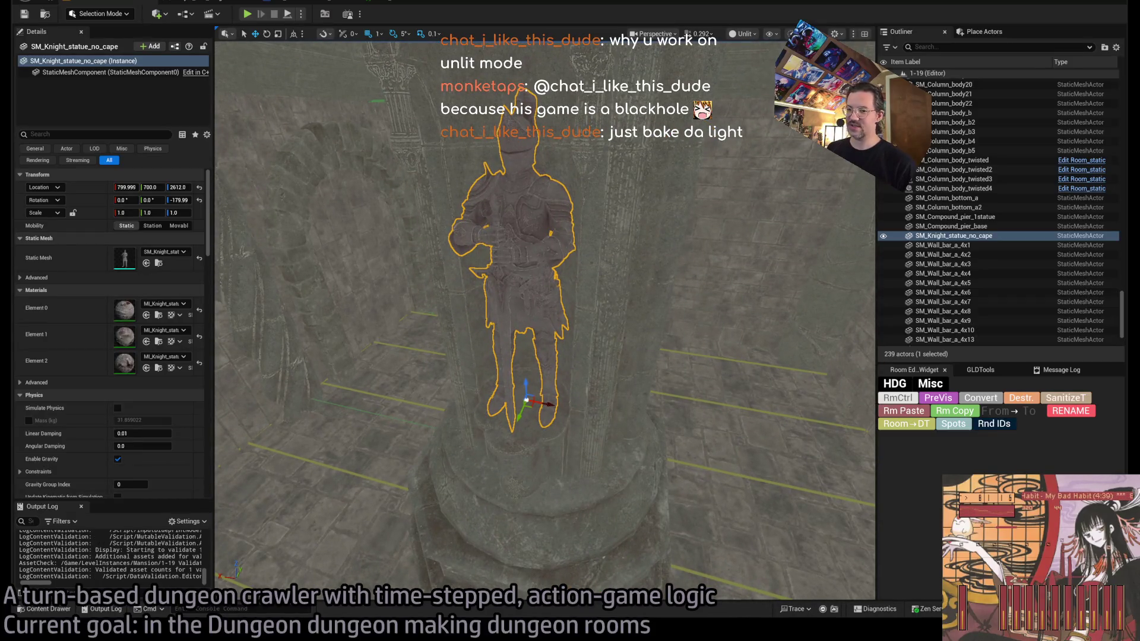
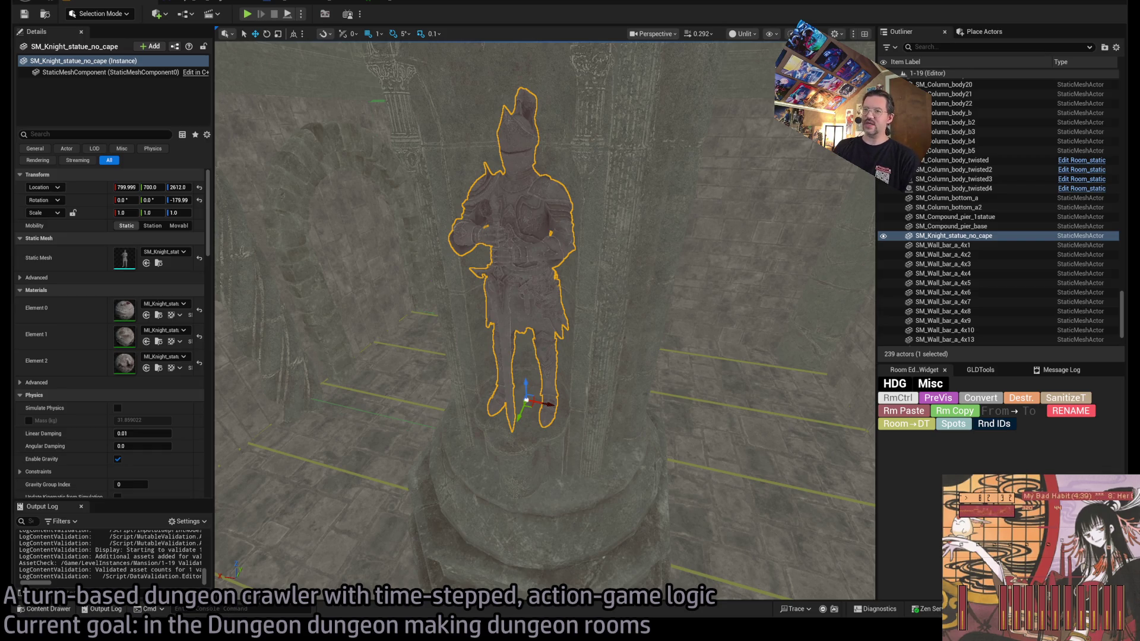
# Step: Fly the viewport past the knight statue to the Exit E0 marker and back to the statue
pyautogui.scroll(-5, 545, 321)
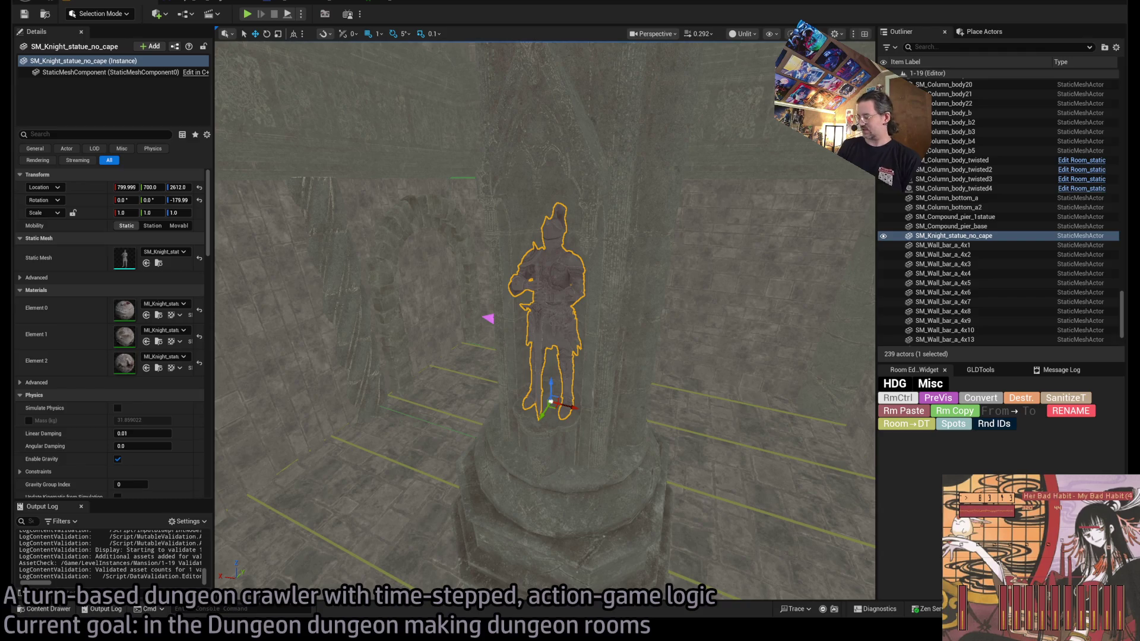
pyautogui.moveTo(488, 319); pyautogui.dragTo(670, 273)
pyautogui.moveTo(579, 310)
pyautogui.mouseDown()
pyautogui.moveTo(537, 581)
pyautogui.moveTo(578, 310)
pyautogui.mouseUp()
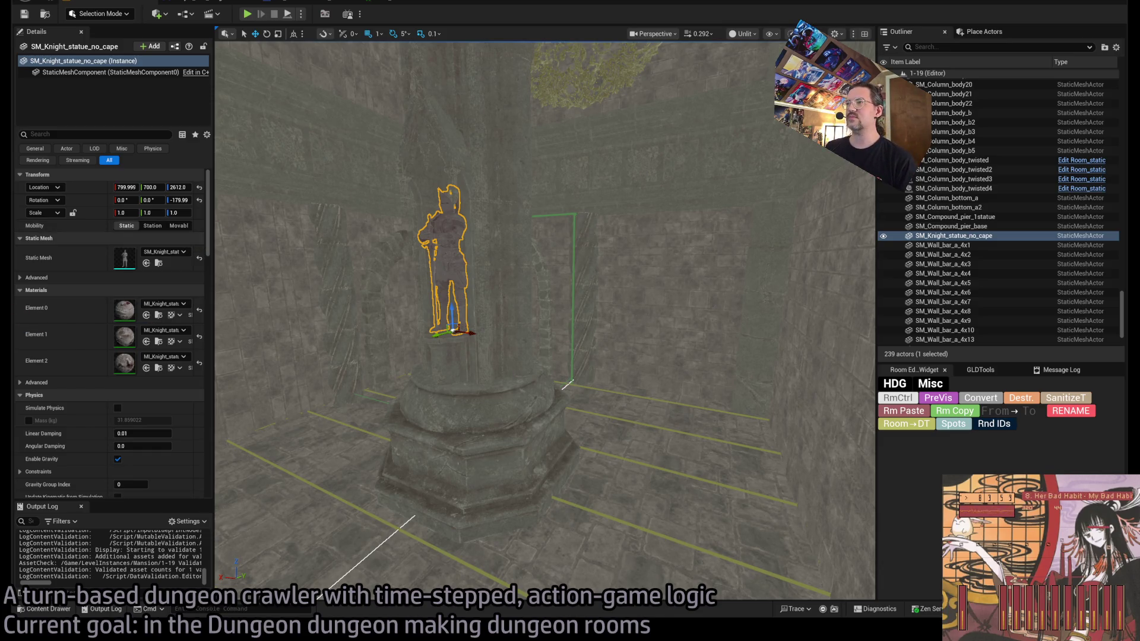
pyautogui.press('w')
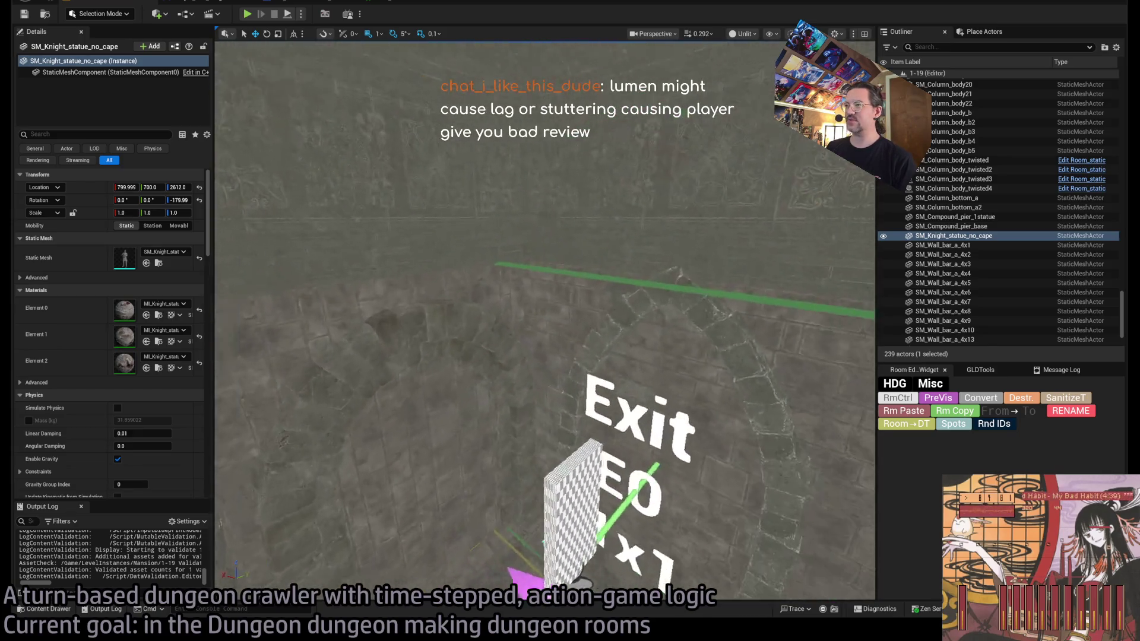
pyautogui.press('s')
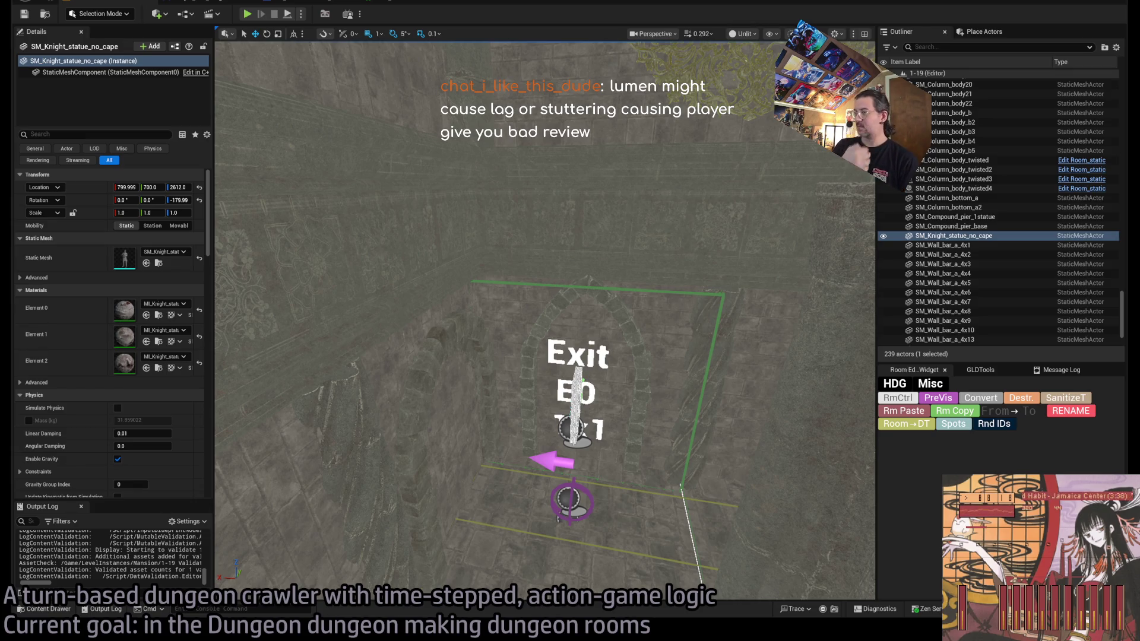
pyautogui.moveTo(545, 321)
pyautogui.mouseDown()
pyautogui.moveTo(505, 294)
pyautogui.moveTo(508, 393)
pyautogui.moveTo(555, 356)
pyautogui.moveTo(568, 279)
pyautogui.mouseUp()
pyautogui.moveTo(551, 373); pyautogui.dragTo(551, 373)
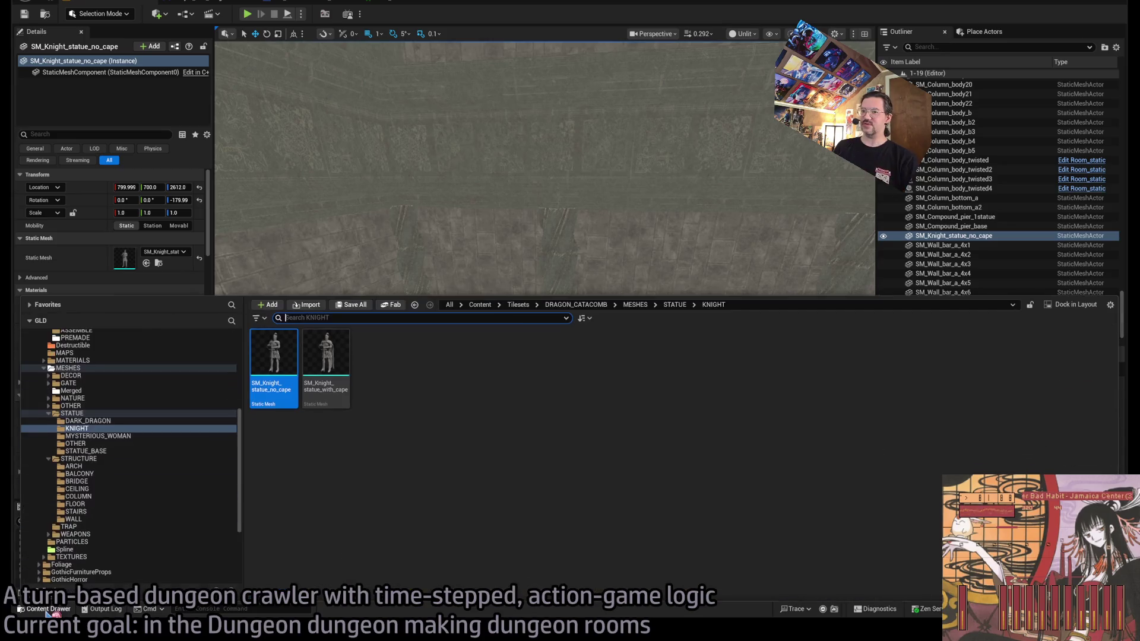
# Step: Browse the STATUE folders (DARK_DRAGON, MYSTERIOUS_WOMAN, OTHER), then refocus the view on the knight statue
pyautogui.click(48, 609)
pyautogui.click(72, 413)
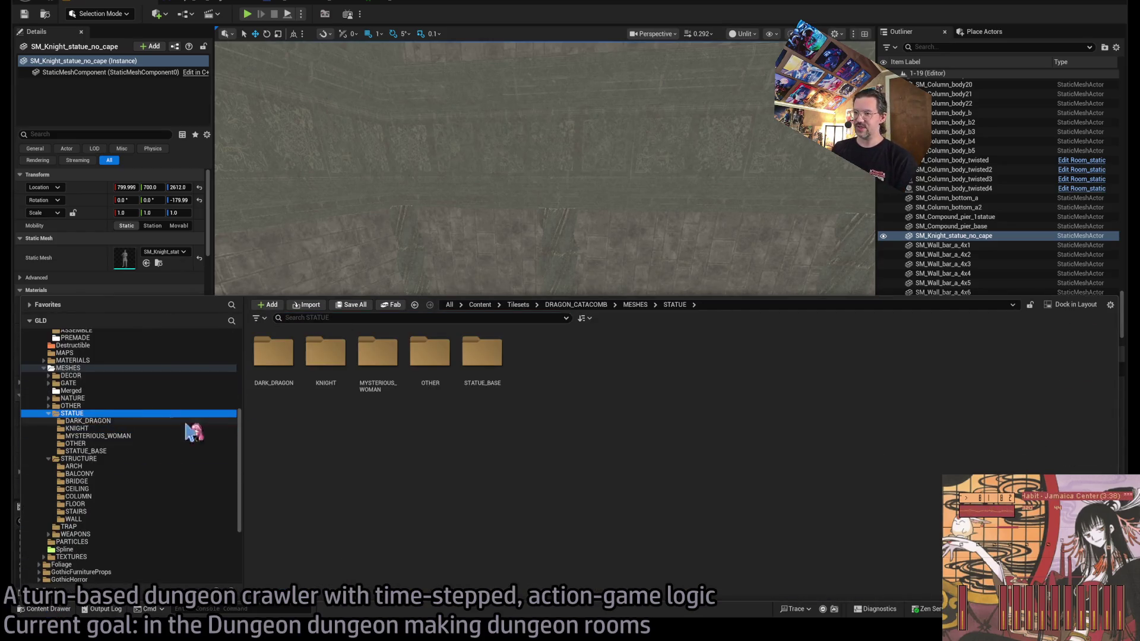
pyautogui.click(113, 421)
pyautogui.click(118, 436)
pyautogui.click(119, 444)
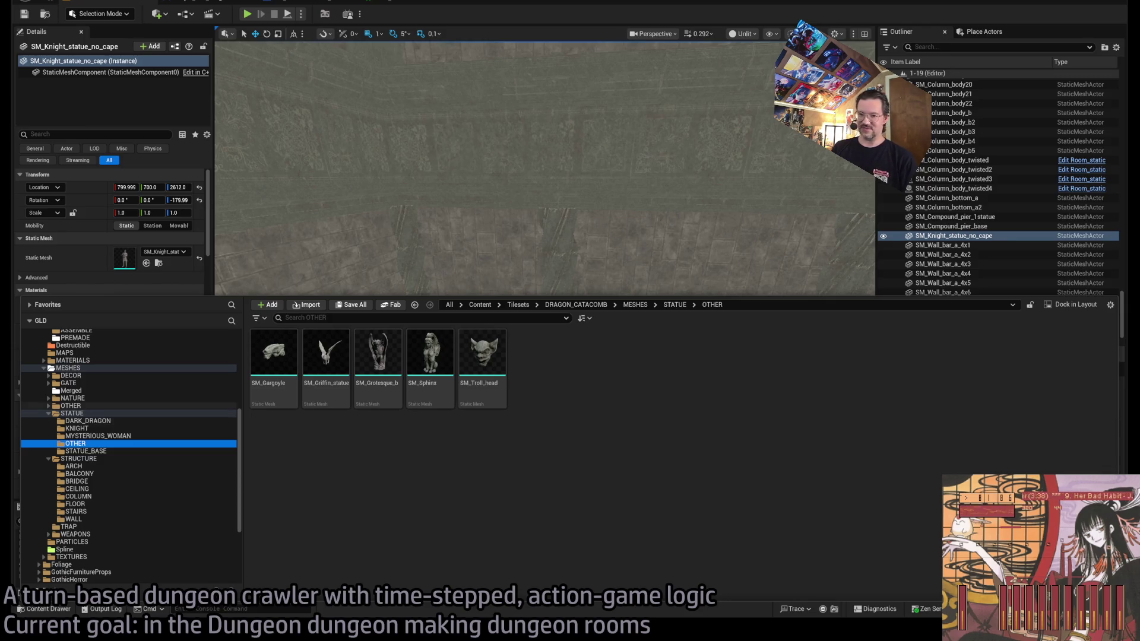
pyautogui.click(89, 414)
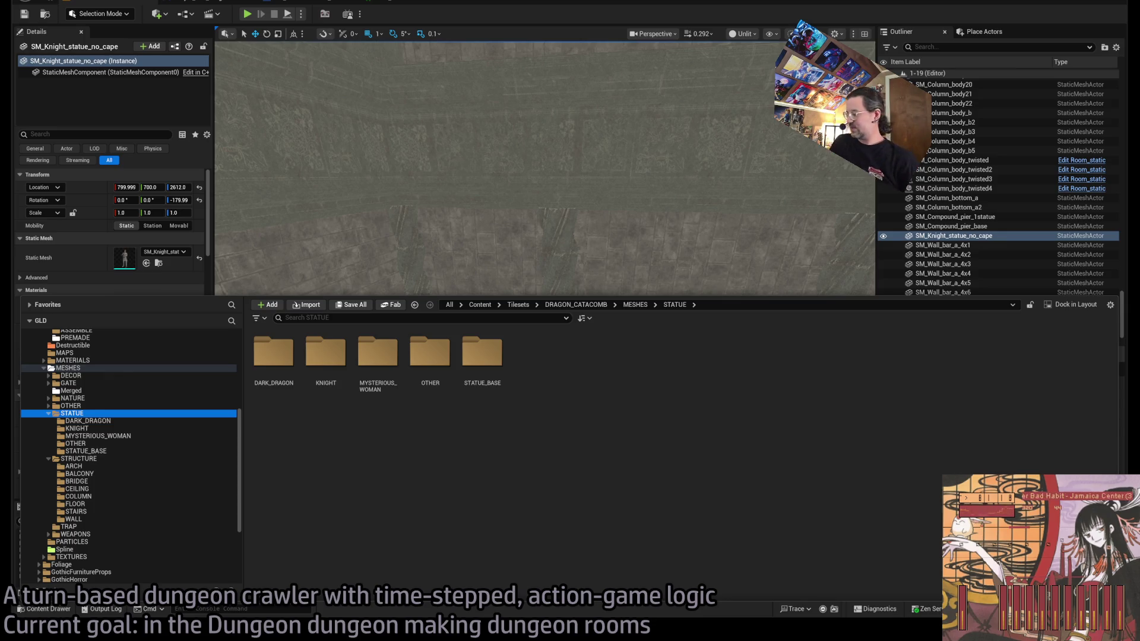
pyautogui.hotkey('ctrl', 'space')
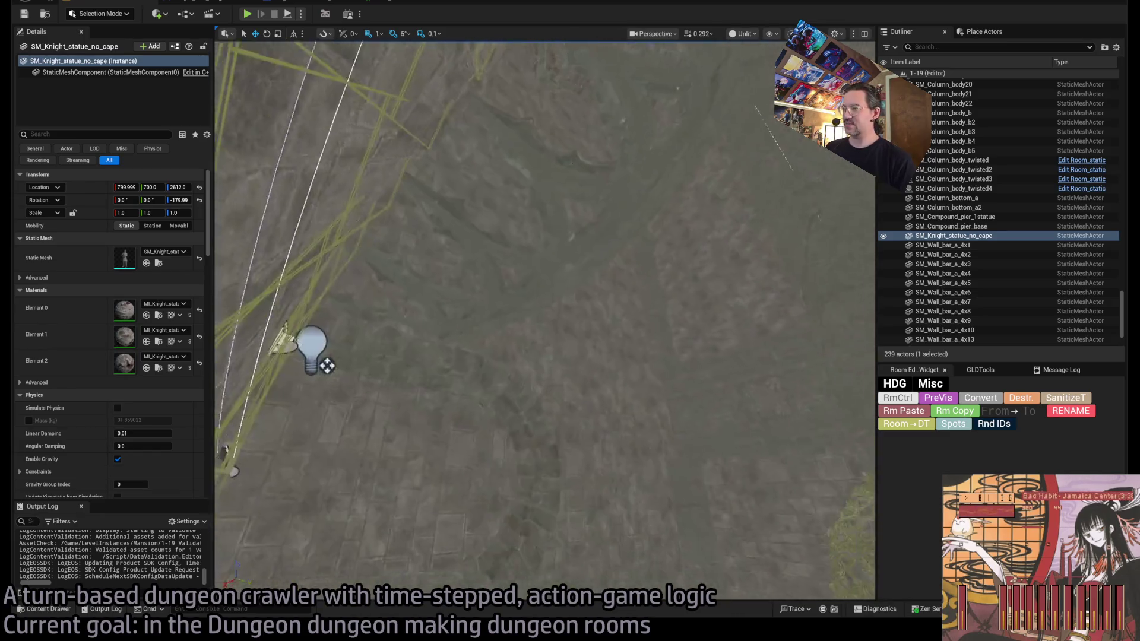
pyautogui.press('f')
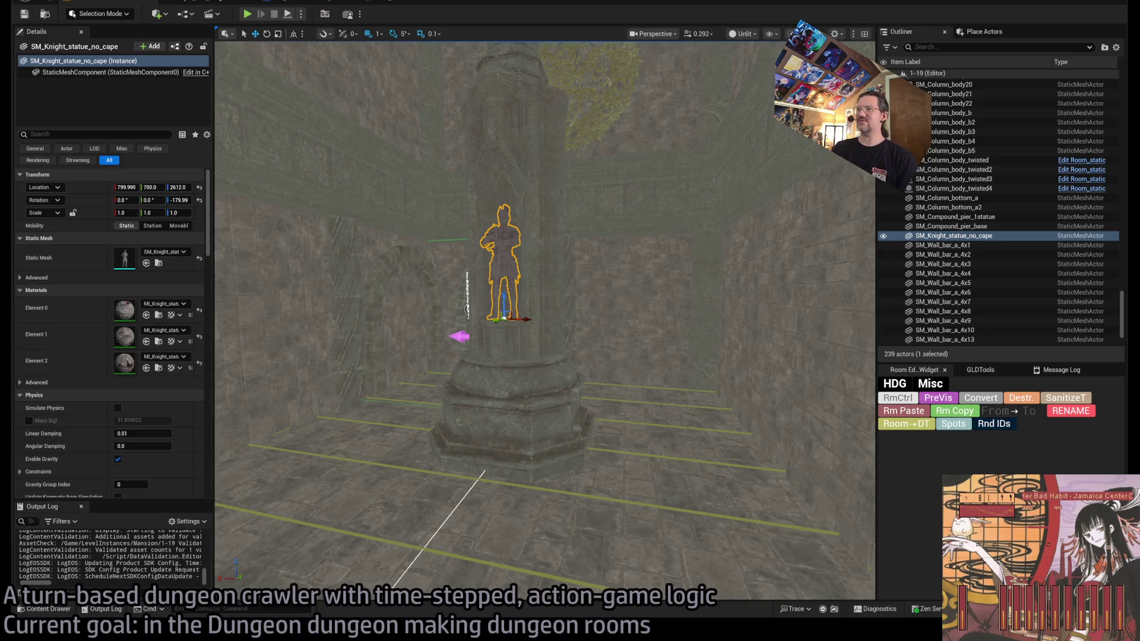
# Step: Search Google for 'unreal engine 5.8.1' and skim the results
pyautogui.hotkey('alt', 'Tab')
pyautogui.write('unreal engine 5.8.1')
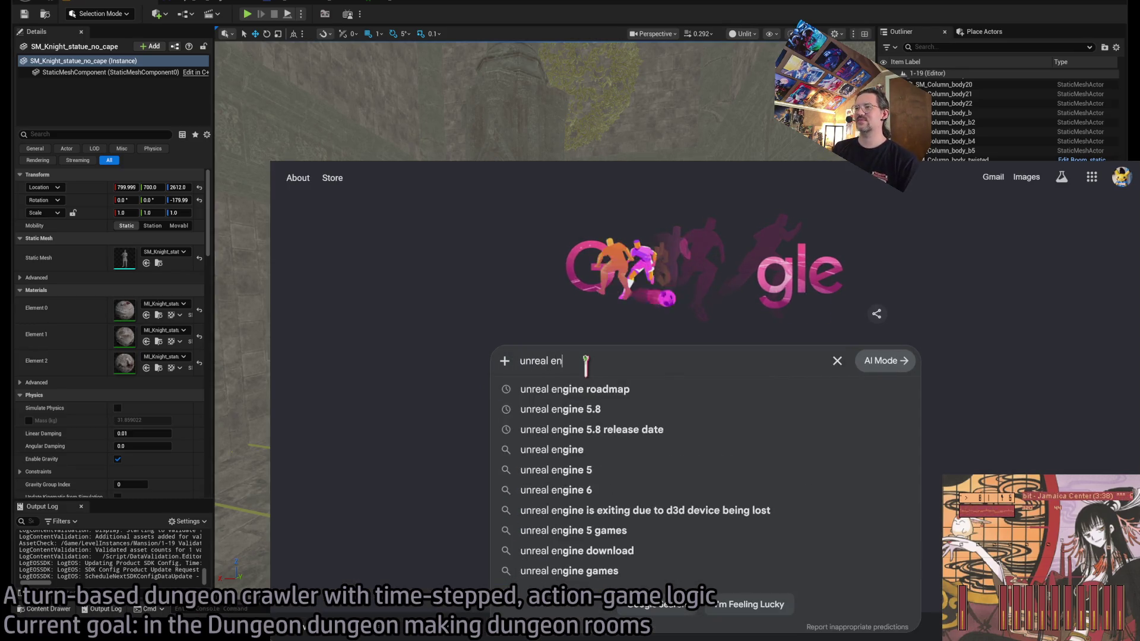
pyautogui.press('Return')
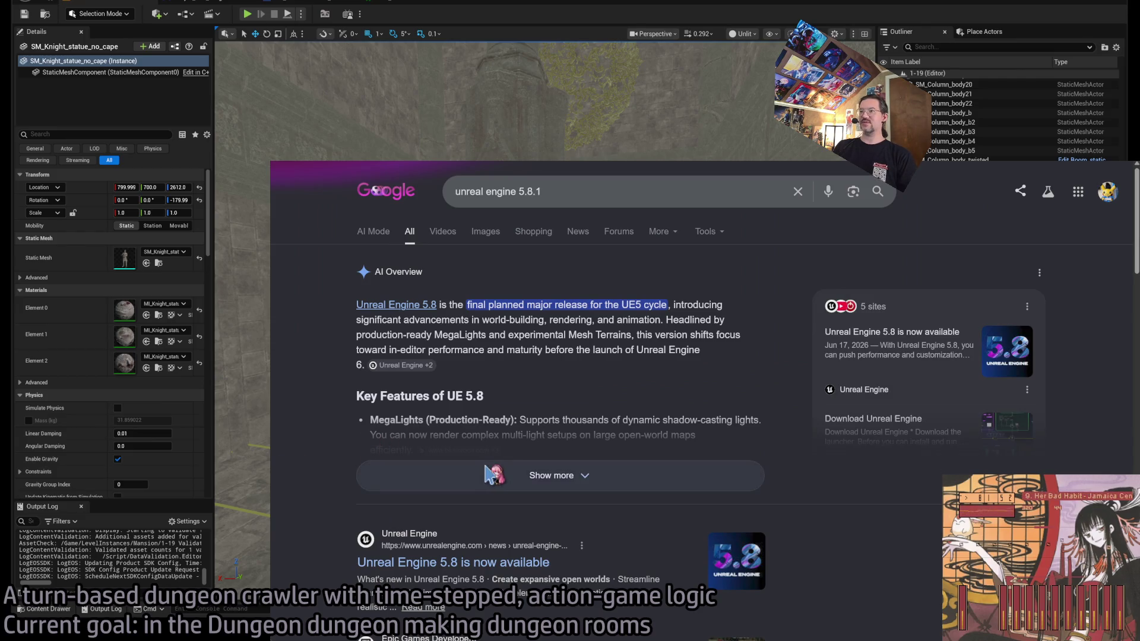
pyautogui.scroll(-2, 333, 488)
pyautogui.scroll(-5, 332, 475)
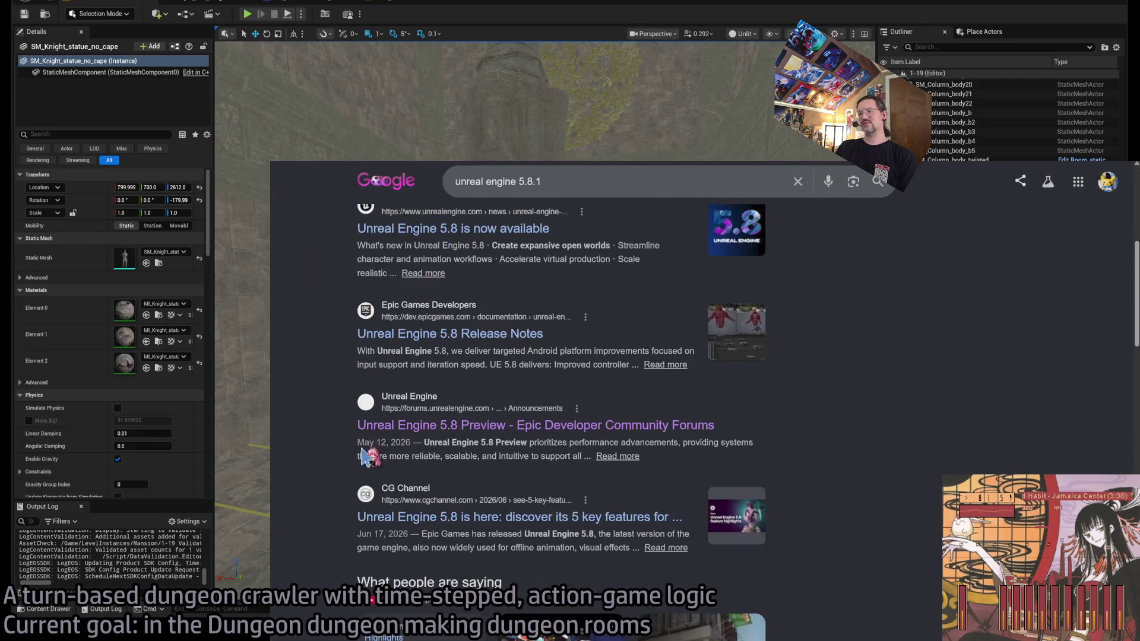
pyautogui.scroll(-10, 314, 491)
pyautogui.scroll(5, 315, 491)
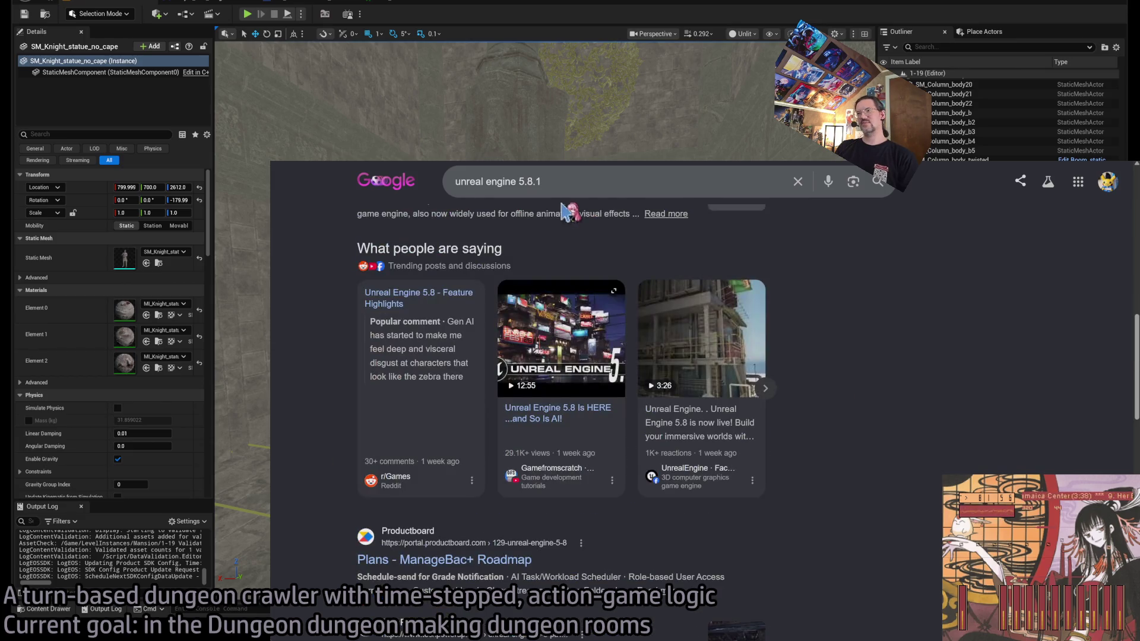
# Step: Refine the search by adding 'hotfix'
pyautogui.click(573, 183)
pyautogui.write('hotfix')
pyautogui.press('Return')
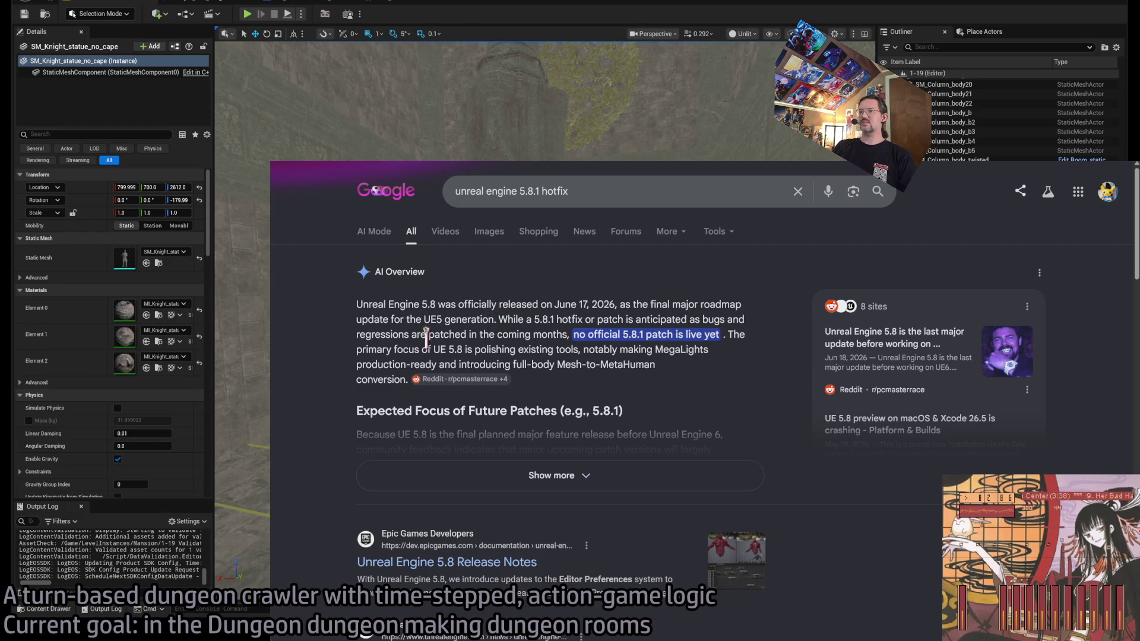
# Step: Ask Google whether users find UE 5.8 janky and worth waiting for a hotfix, then open the cited Reddit post
pyautogui.click(611, 190)
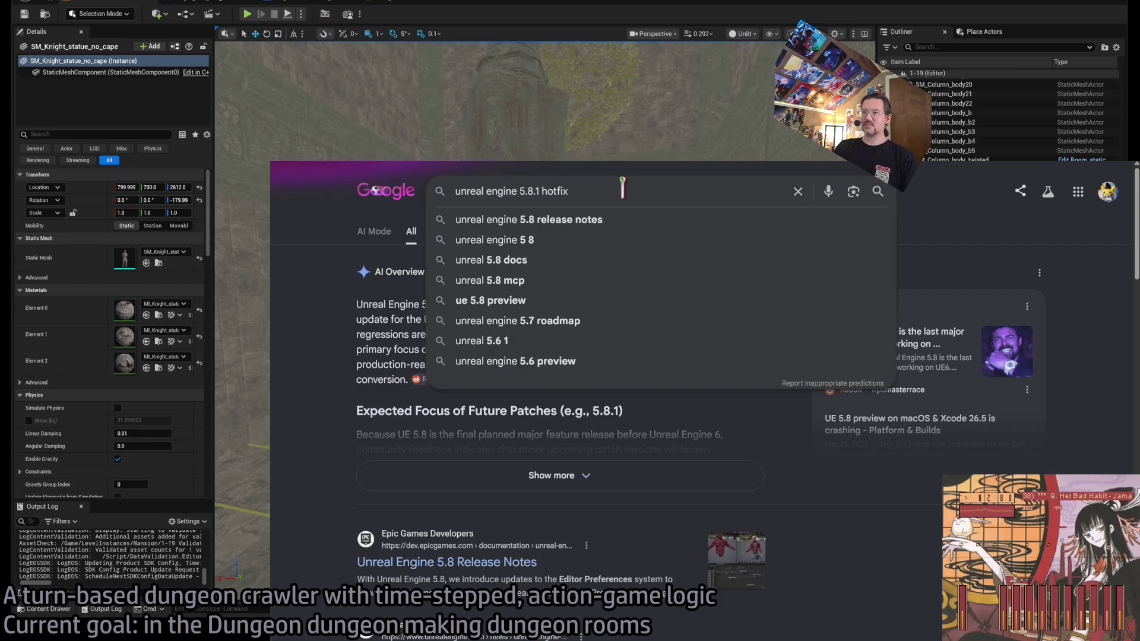
pyautogui.hotkey('ctrl', 'a')
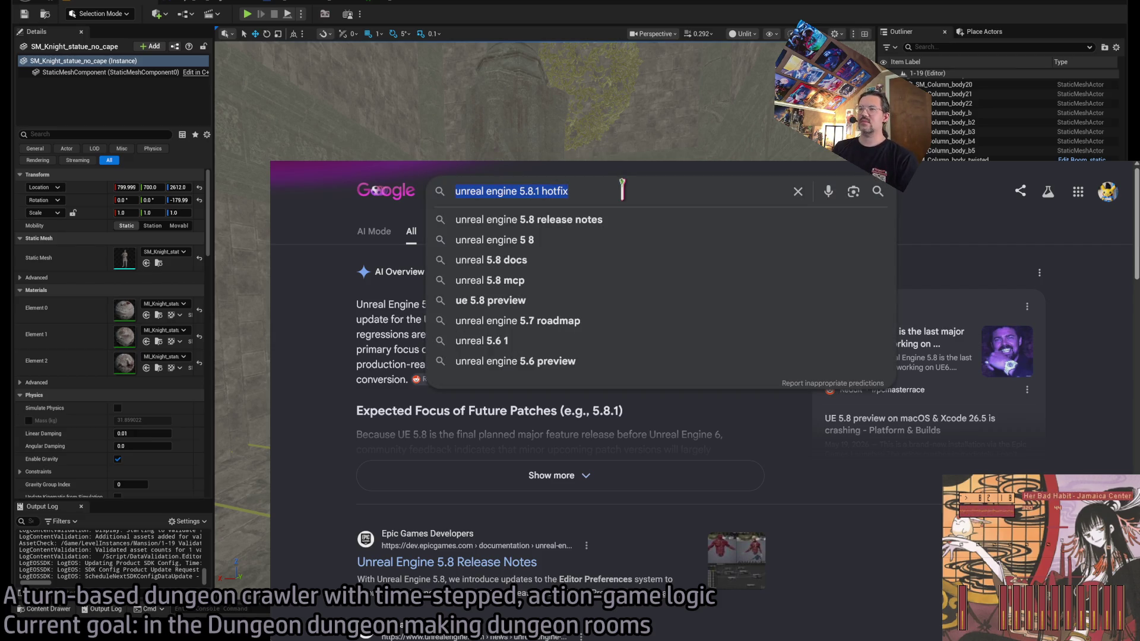
pyautogui.write('According to')
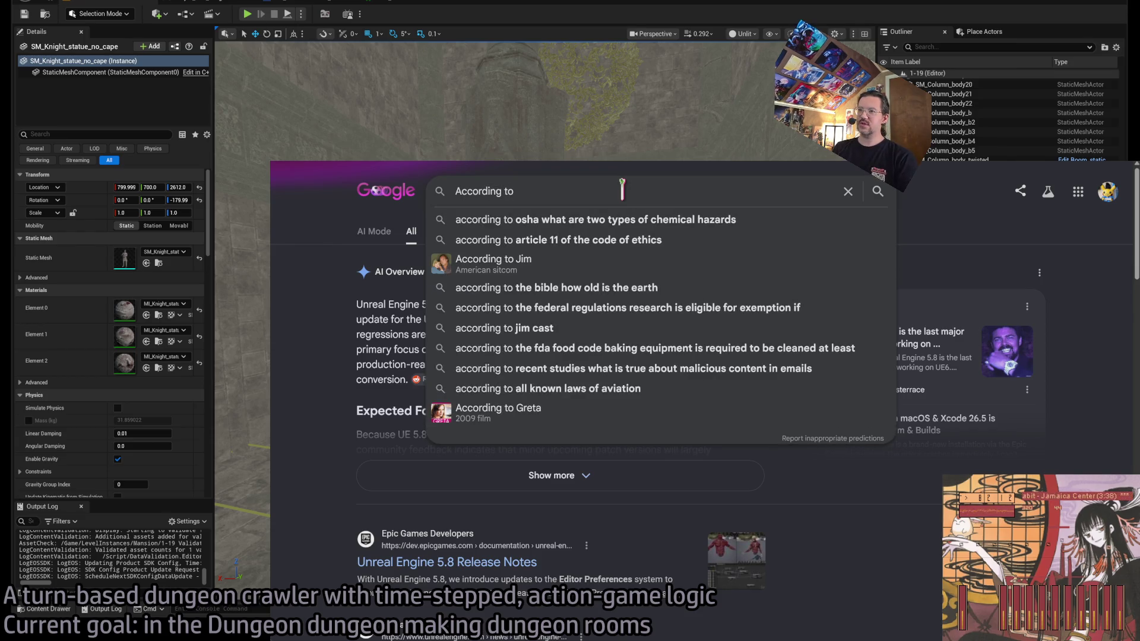
pyautogui.write(' users, ')
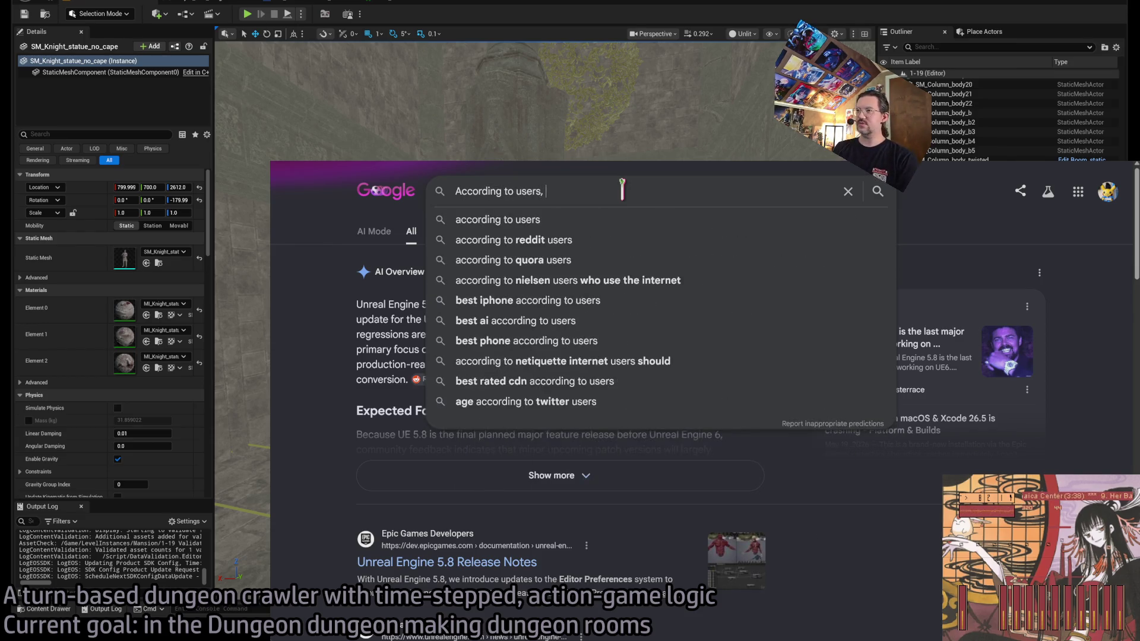
pyautogui.write('is Unreal Engine 5.8')
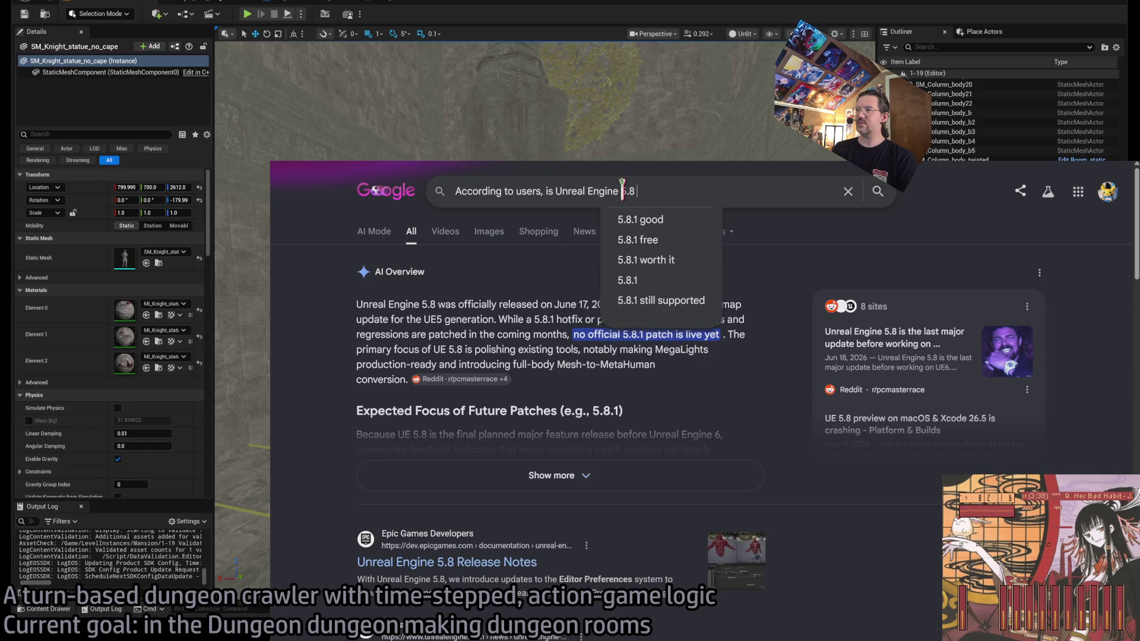
pyautogui.write(' a janky release that is worth waitin')
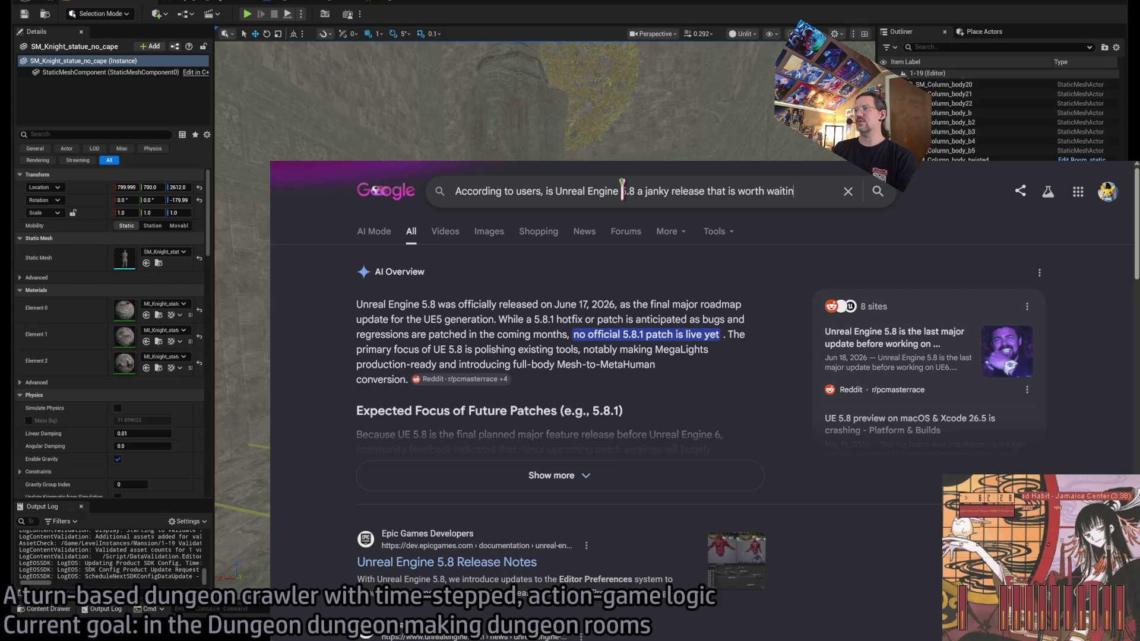
pyautogui.write('g for a hotfix?')
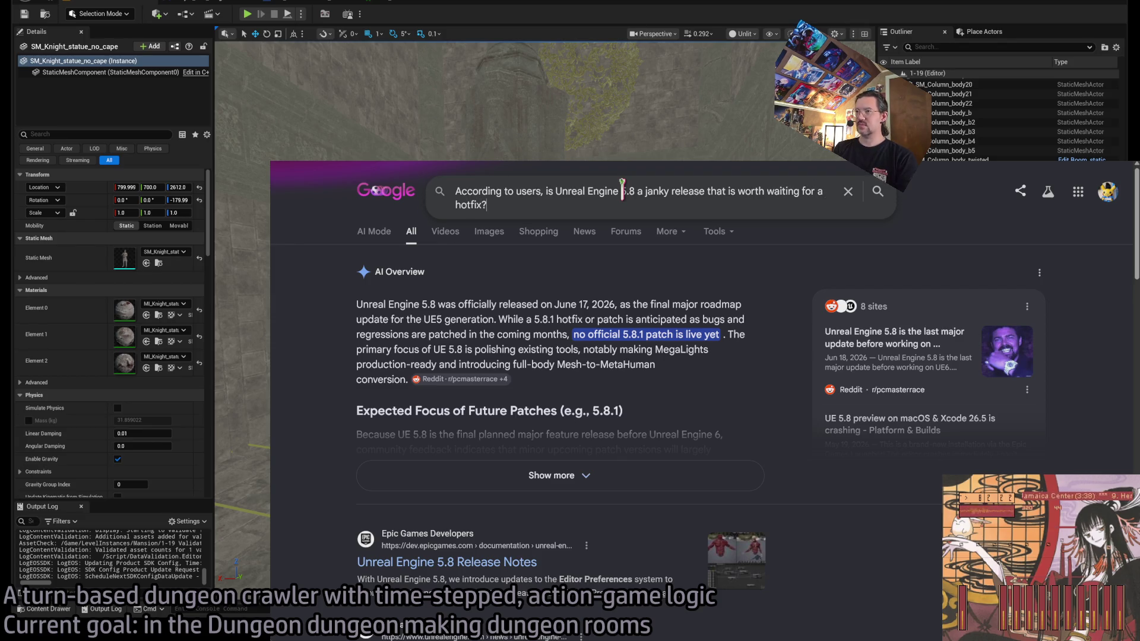
pyautogui.press('Return')
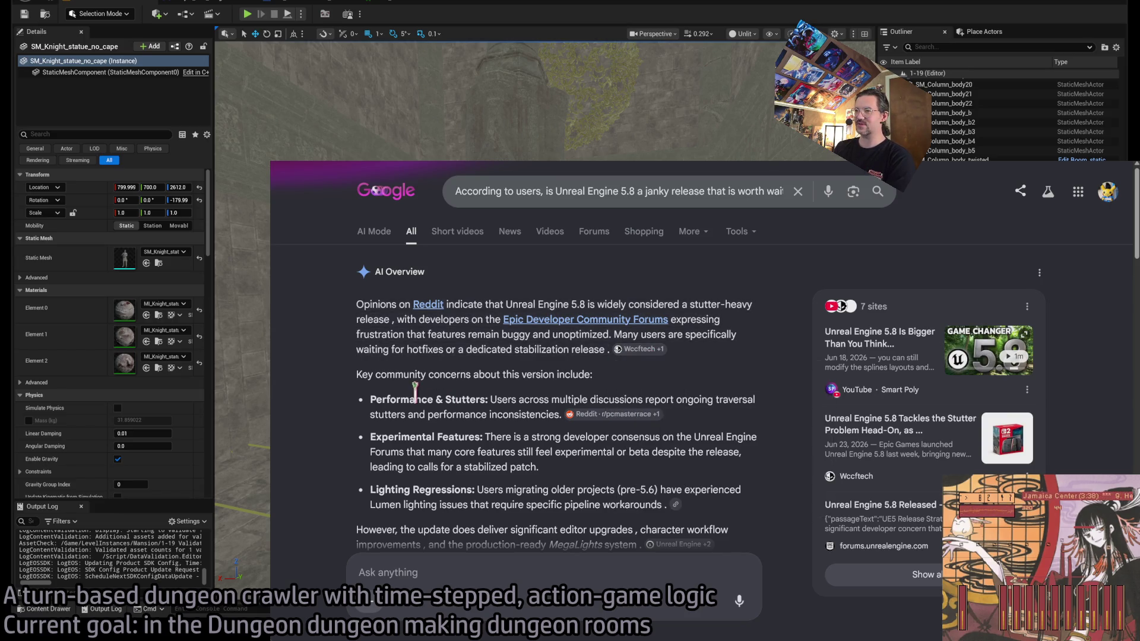
pyautogui.scroll(-2, 514, 350)
pyautogui.moveTo(604, 334)
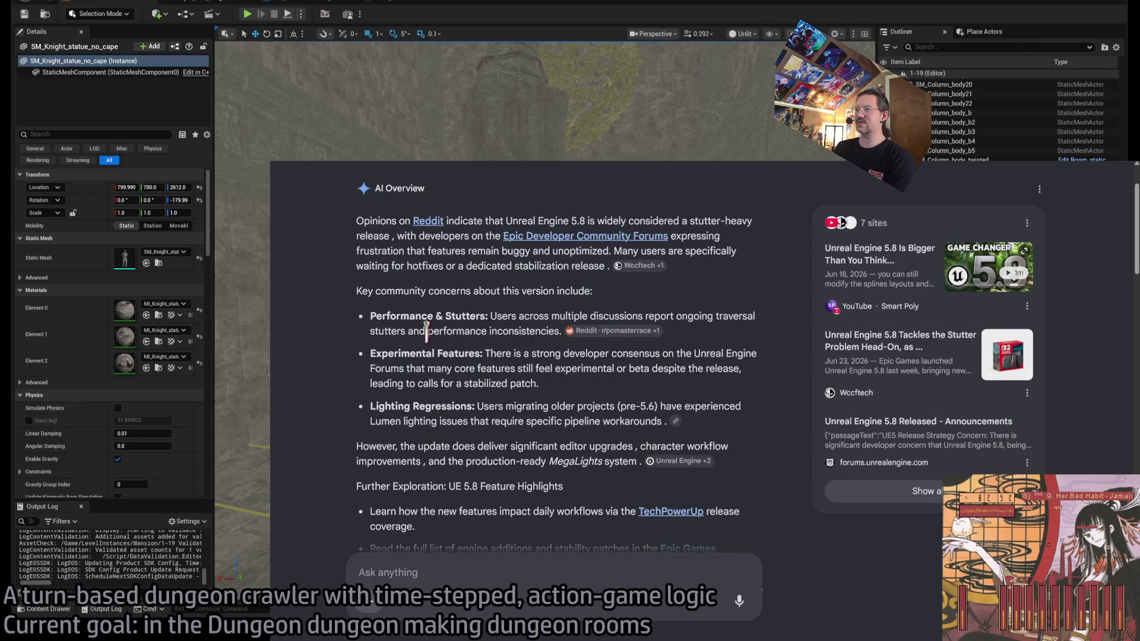
pyautogui.click(636, 337)
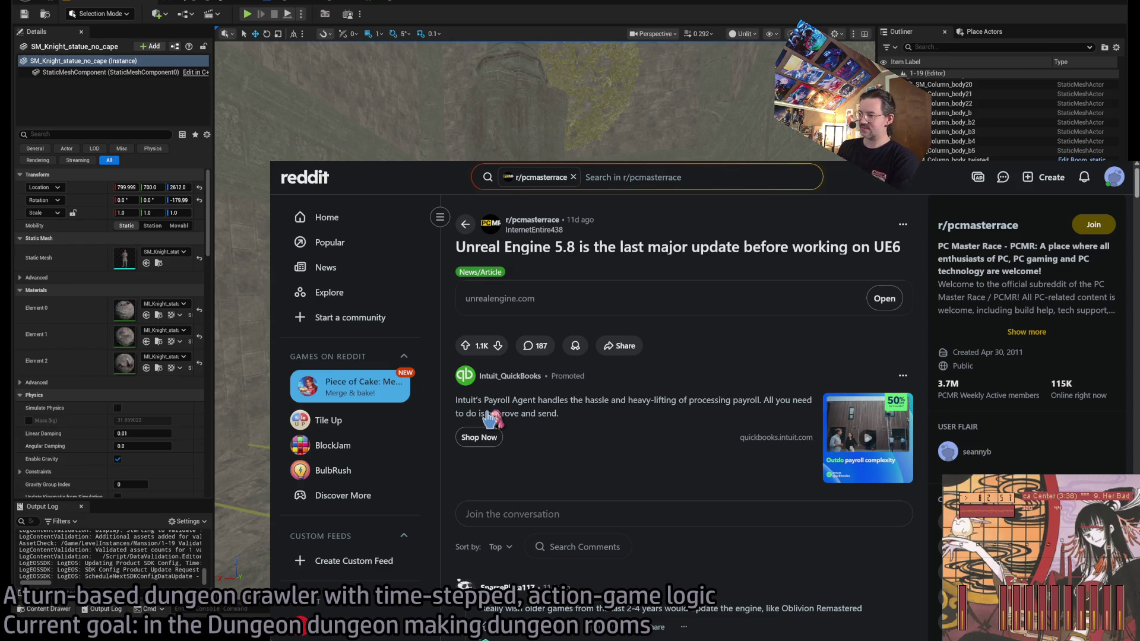
# Step: Read the r/pcmasterrace thread, collapsing the game-optimization and shader-stutter threads
pyautogui.scroll(-3, 509, 448)
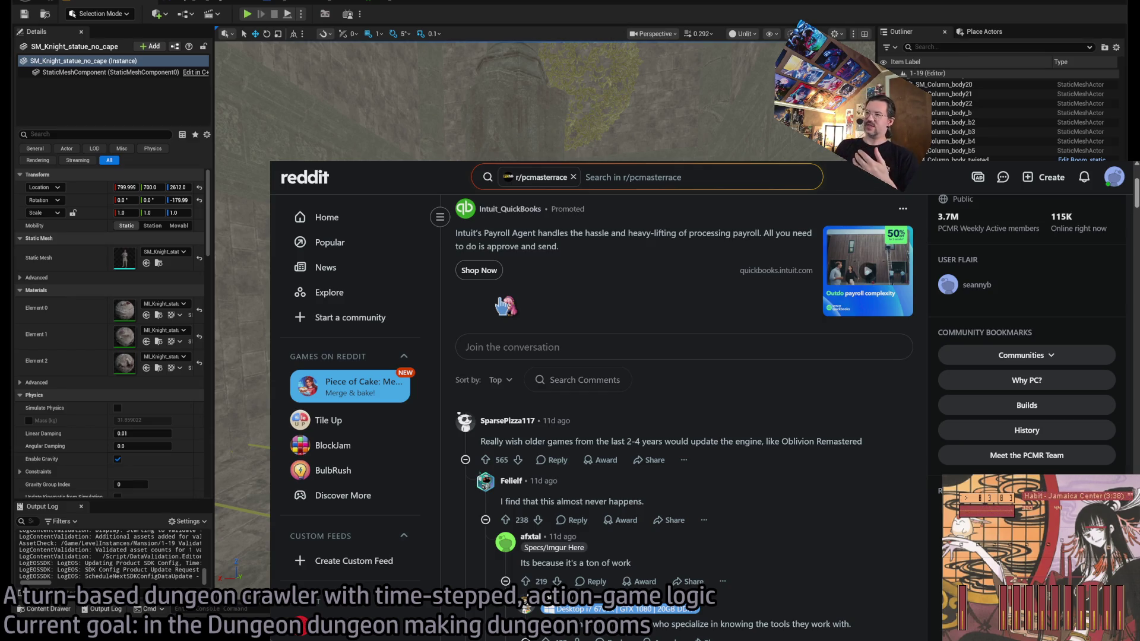
pyautogui.scroll(-6, 453, 407)
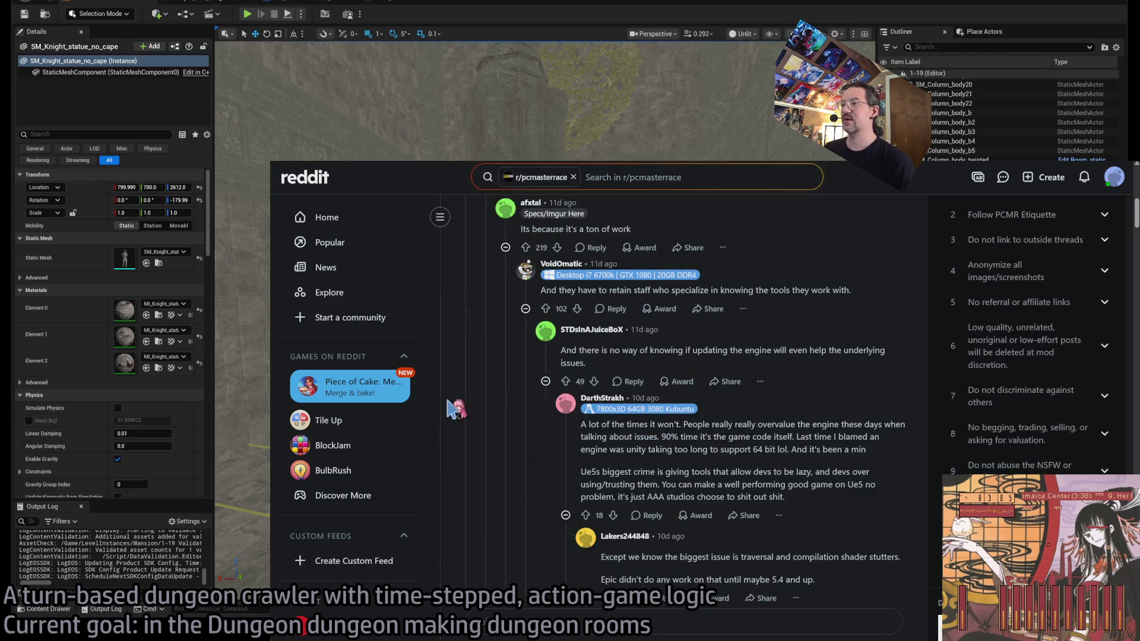
pyautogui.scroll(4, 457, 409)
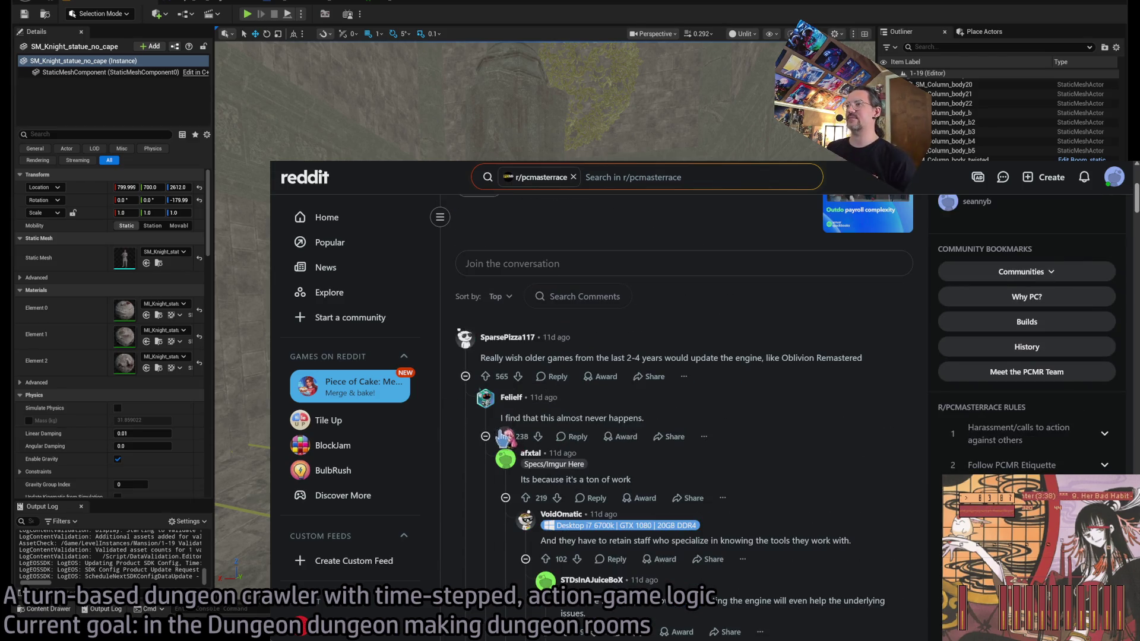
pyautogui.scroll(-2, 453, 440)
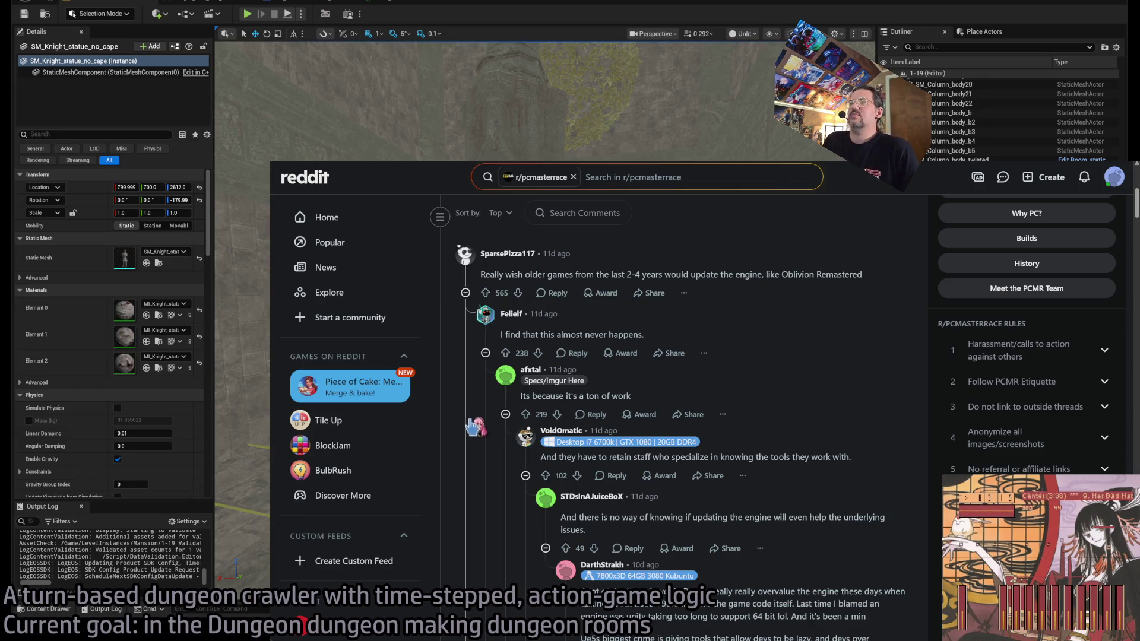
pyautogui.scroll(-4, 467, 432)
pyautogui.scroll(10, 467, 432)
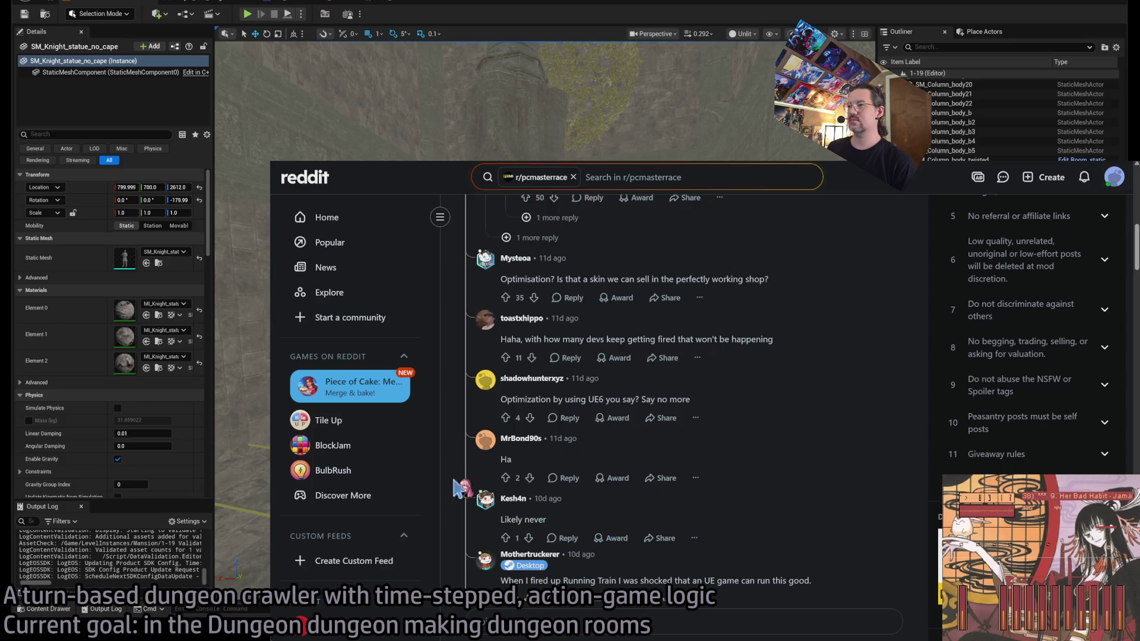
pyautogui.scroll(-1, 459, 455)
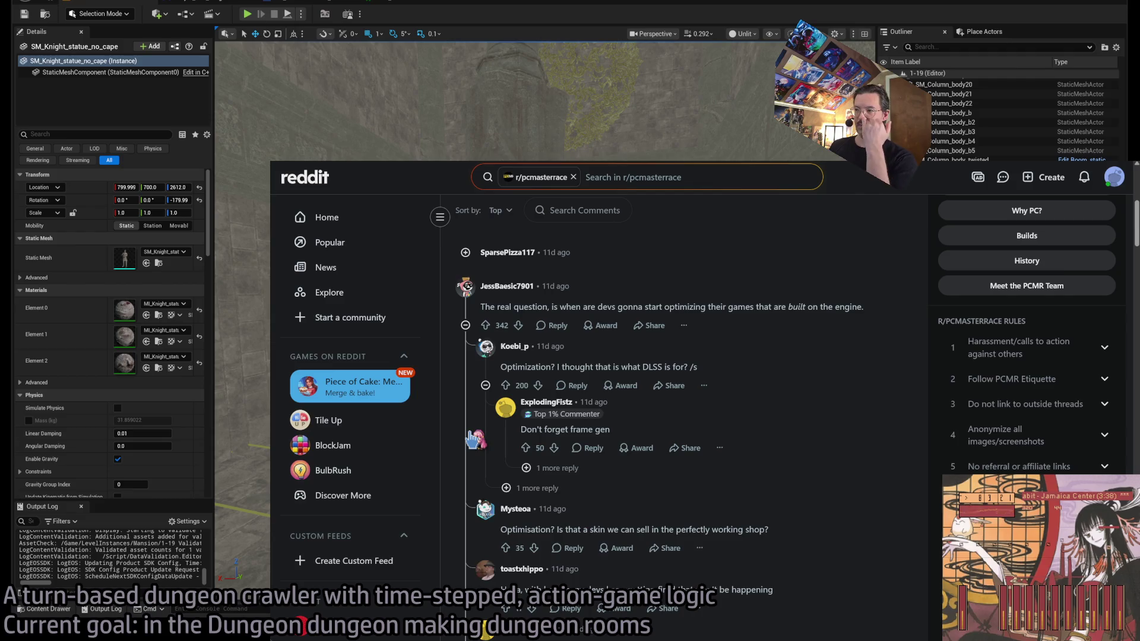
pyautogui.click(468, 434)
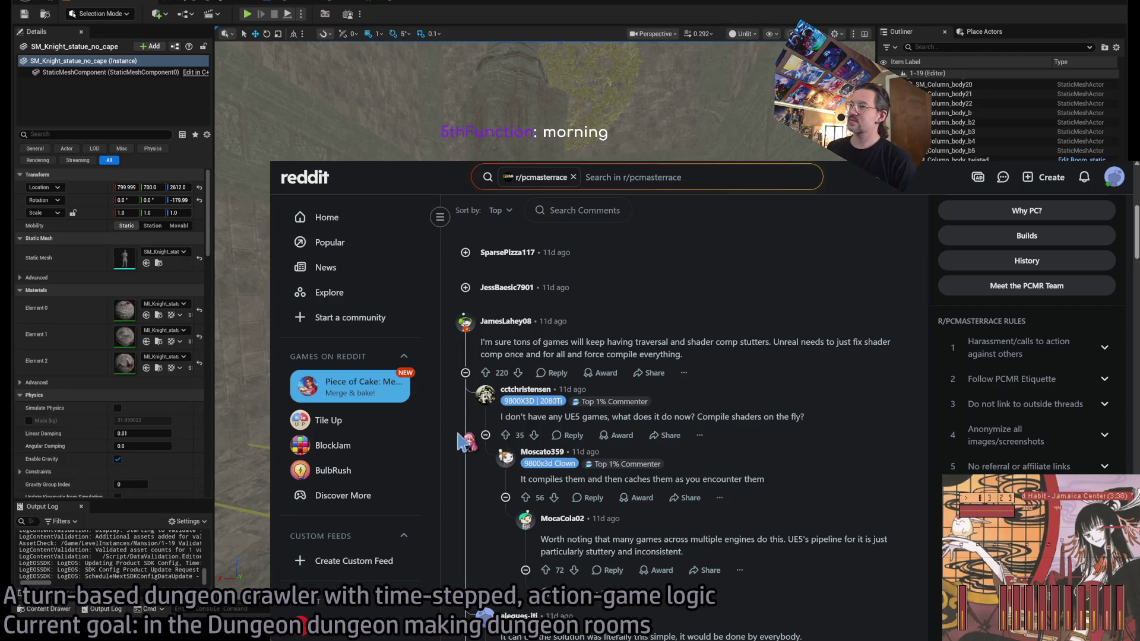
pyautogui.click(461, 439)
# Step: Open the r/unrealengine 'Unreal Engine 5.8 Thoughts?' source from the Google overview and collapse the open-world migration thread
pyautogui.hotkey('ctrl', 'Tab')
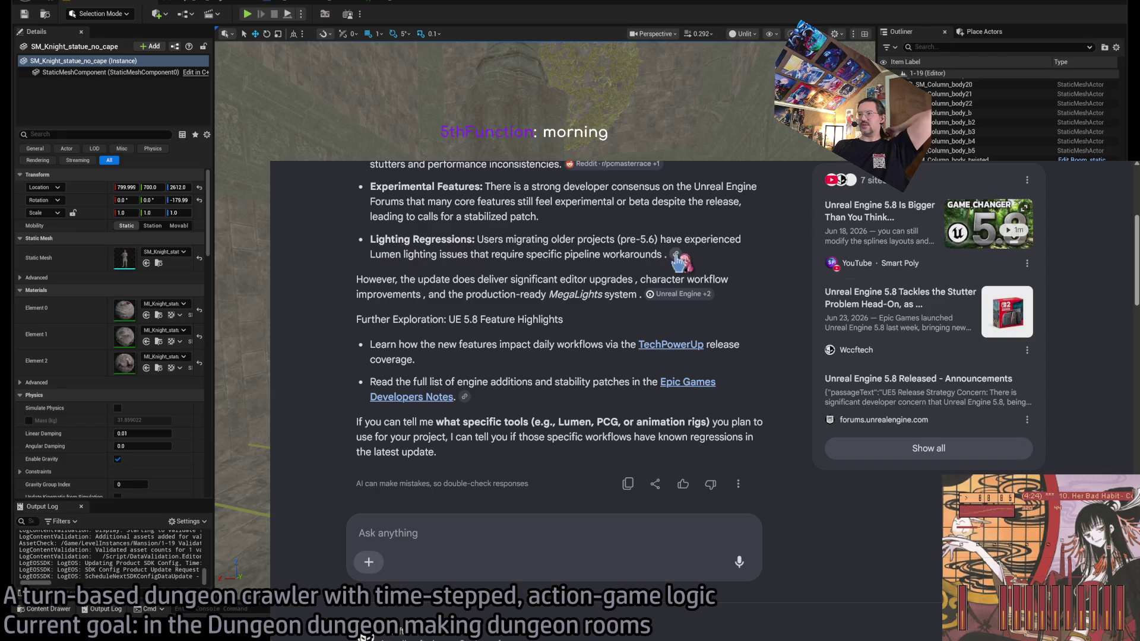
pyautogui.moveTo(679, 255)
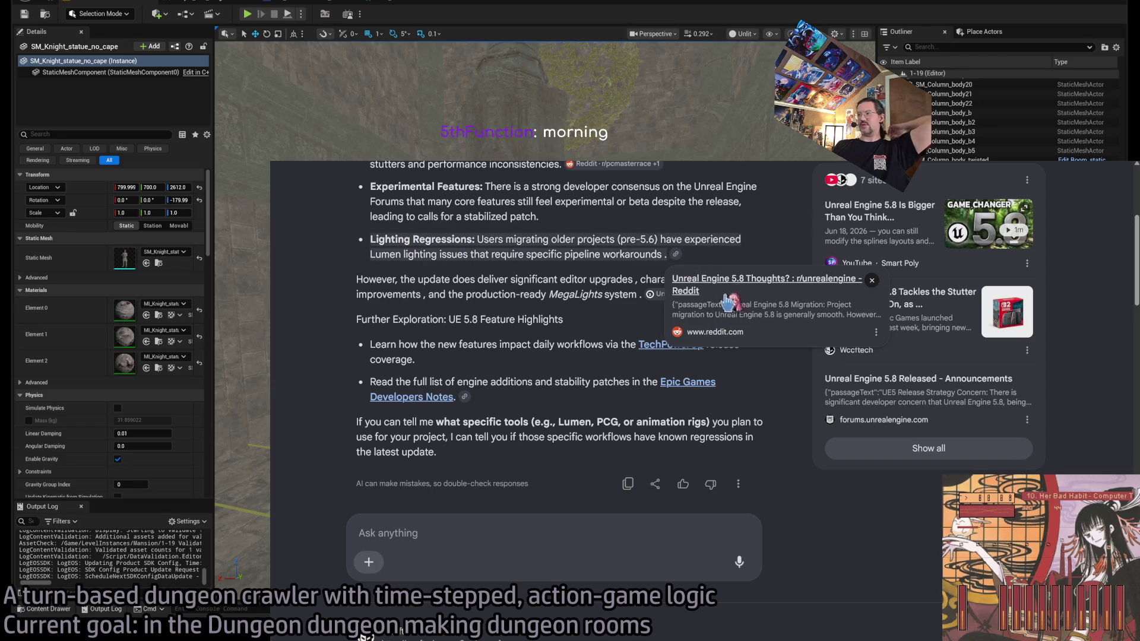
pyautogui.click(734, 285)
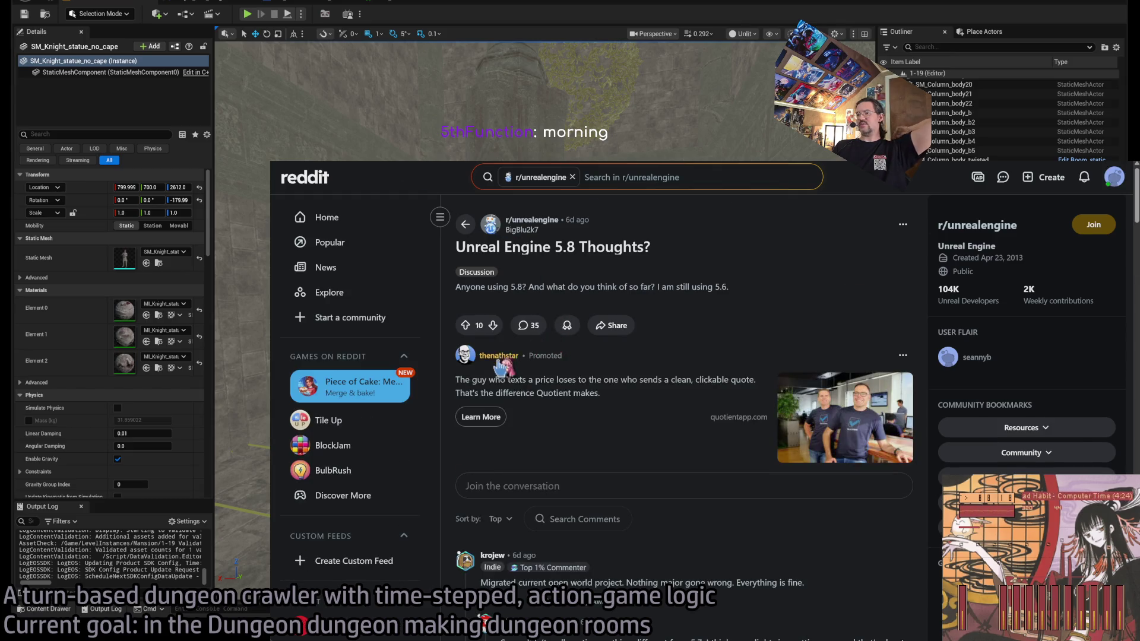
pyautogui.scroll(-4, 439, 368)
pyautogui.scroll(-2, 439, 356)
pyautogui.scroll(2, 436, 300)
pyautogui.scroll(-2, 435, 292)
pyautogui.scroll(2, 435, 292)
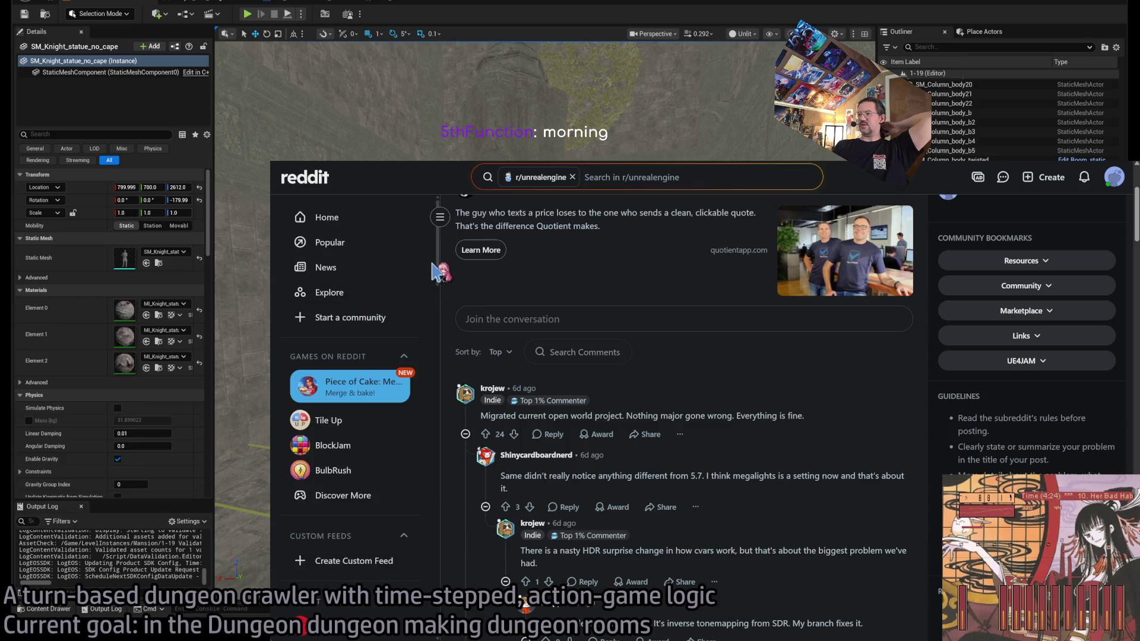
pyautogui.scroll(-2, 456, 269)
pyautogui.scroll(-2, 457, 274)
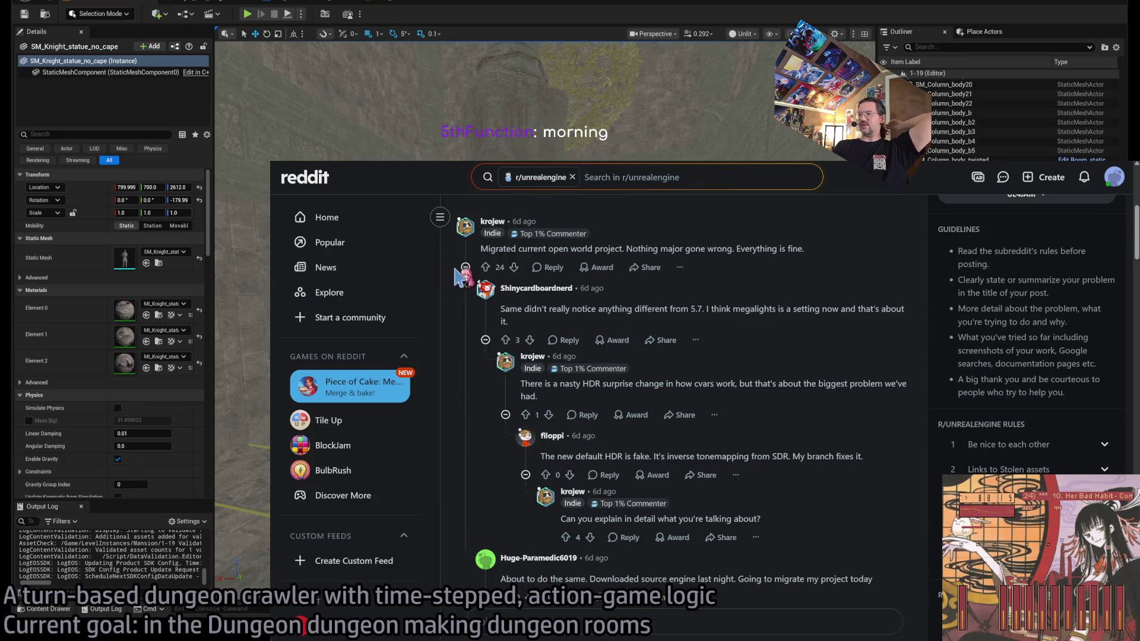
pyautogui.click(474, 340)
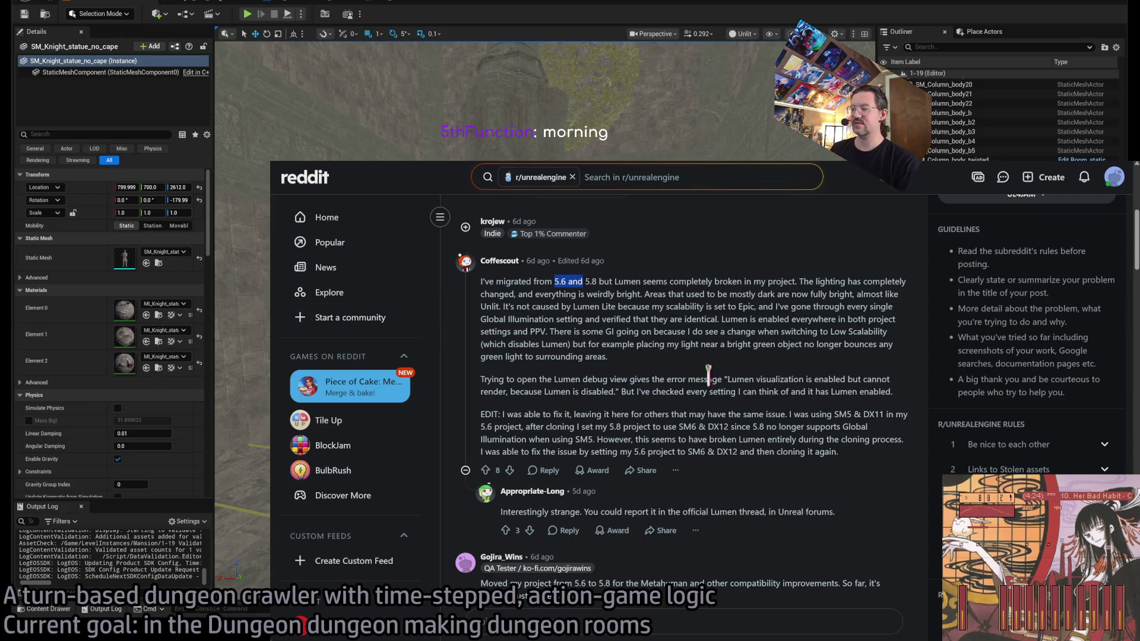
# Step: Zoom in the page and highlight the comment about Lumen breaking after the 5.8 lighting change
pyautogui.hotkey('ctrl', '+')
pyautogui.hotkey('ctrl', '+')
pyautogui.scroll(-1, 432, 392)
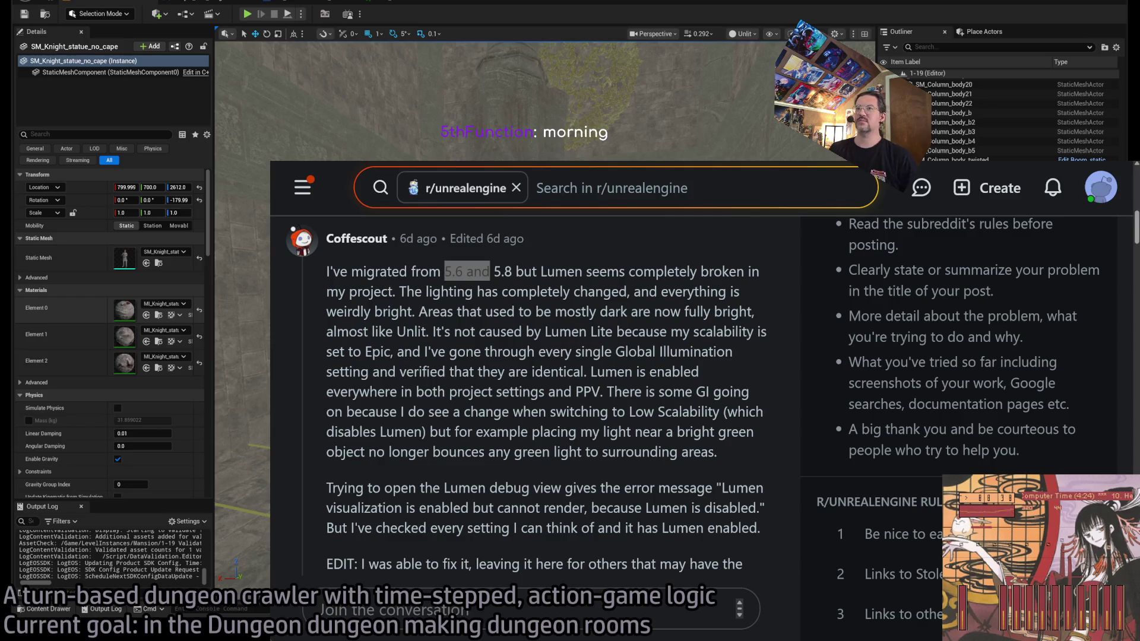
pyautogui.moveTo(329, 272)
pyautogui.mouseDown()
pyautogui.moveTo(656, 291)
pyautogui.moveTo(737, 272)
pyautogui.moveTo(486, 291)
pyautogui.mouseUp()
pyautogui.moveTo(409, 293)
pyautogui.mouseDown()
pyautogui.moveTo(653, 349)
pyautogui.moveTo(650, 334)
pyautogui.moveTo(582, 348)
pyautogui.moveTo(624, 453)
pyautogui.moveTo(401, 284)
pyautogui.mouseUp()
pyautogui.doubleClick(618, 452)
pyautogui.doubleClick(437, 331)
pyautogui.moveTo(434, 332)
pyautogui.mouseDown()
pyautogui.moveTo(659, 413)
pyautogui.moveTo(677, 484)
pyautogui.moveTo(662, 454)
pyautogui.moveTo(569, 454)
pyautogui.moveTo(612, 451)
pyautogui.mouseUp()
pyautogui.scroll(-1, 481, 362)
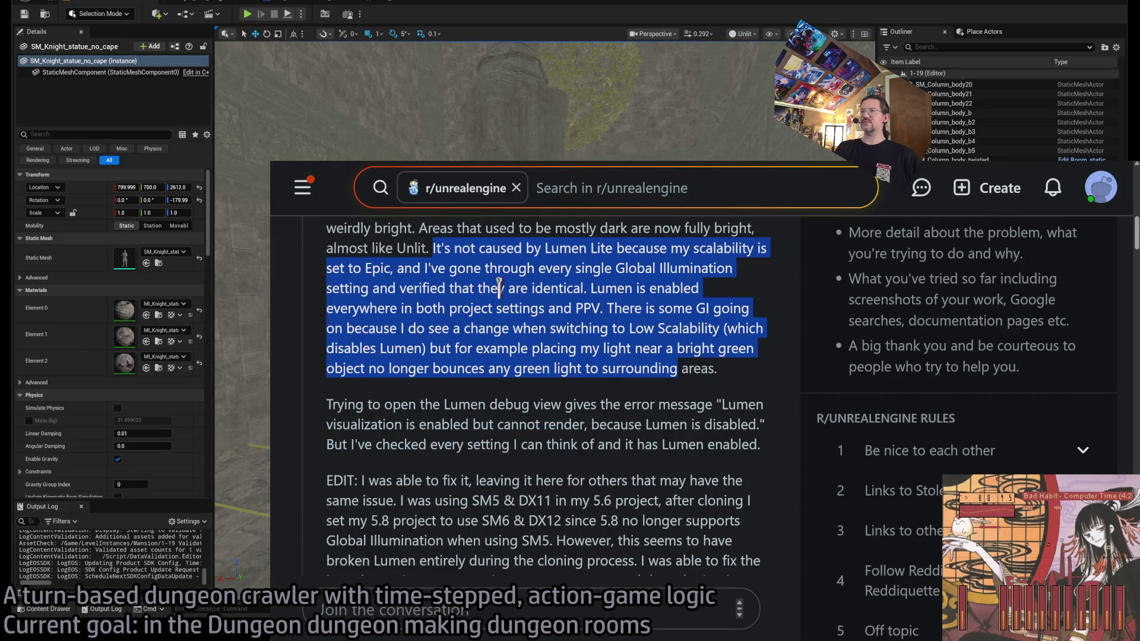
pyautogui.doubleClick(596, 288)
pyautogui.moveTo(596, 288); pyautogui.dragTo(635, 368)
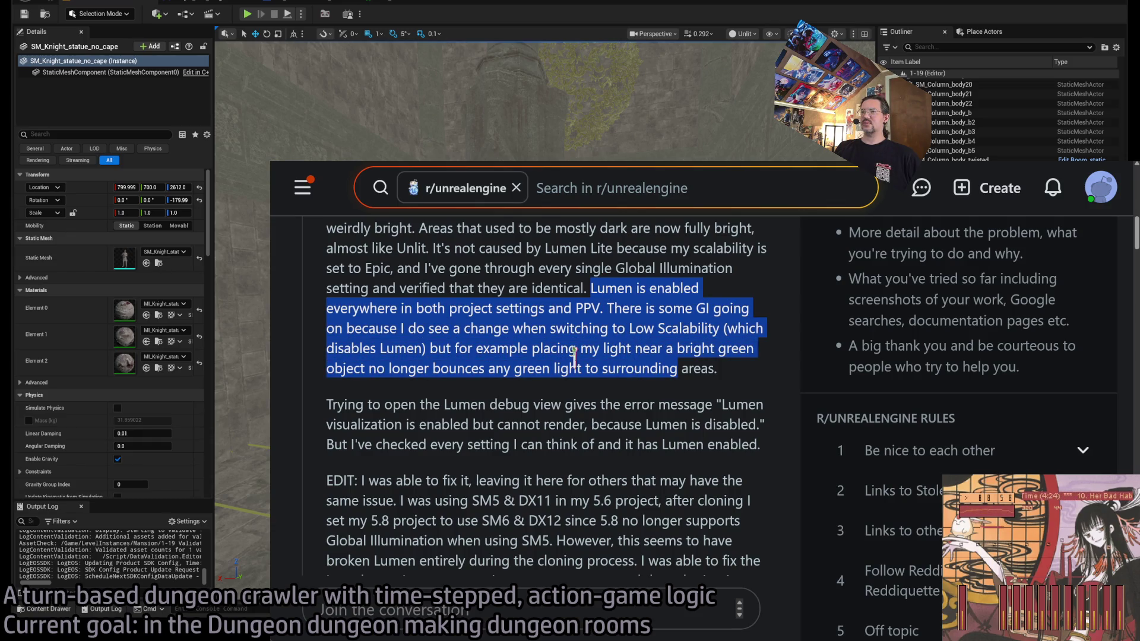
pyautogui.moveTo(368, 404)
pyautogui.mouseDown()
pyautogui.moveTo(542, 423)
pyautogui.moveTo(597, 445)
pyautogui.mouseUp()
# Step: Read the comment's EDIT note about using SM5, then zoom the page back to normal size
pyautogui.scroll(-1, 496, 438)
pyautogui.scroll(-2, 496, 437)
pyautogui.scroll(1, 365, 311)
pyautogui.click(363, 312)
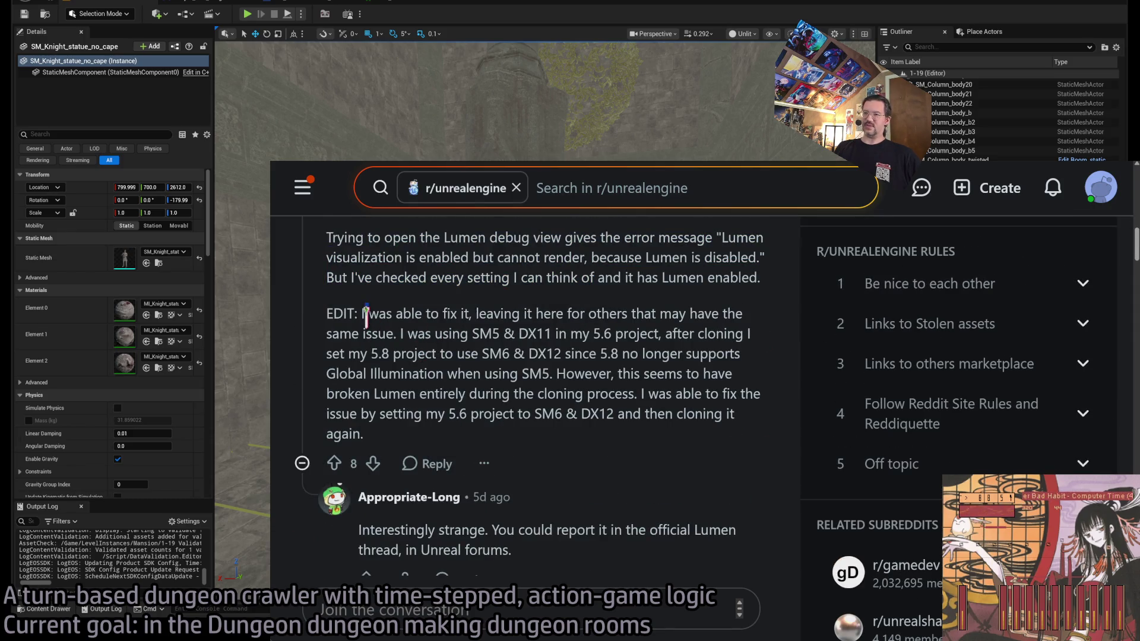
pyautogui.scroll(2, 354, 312)
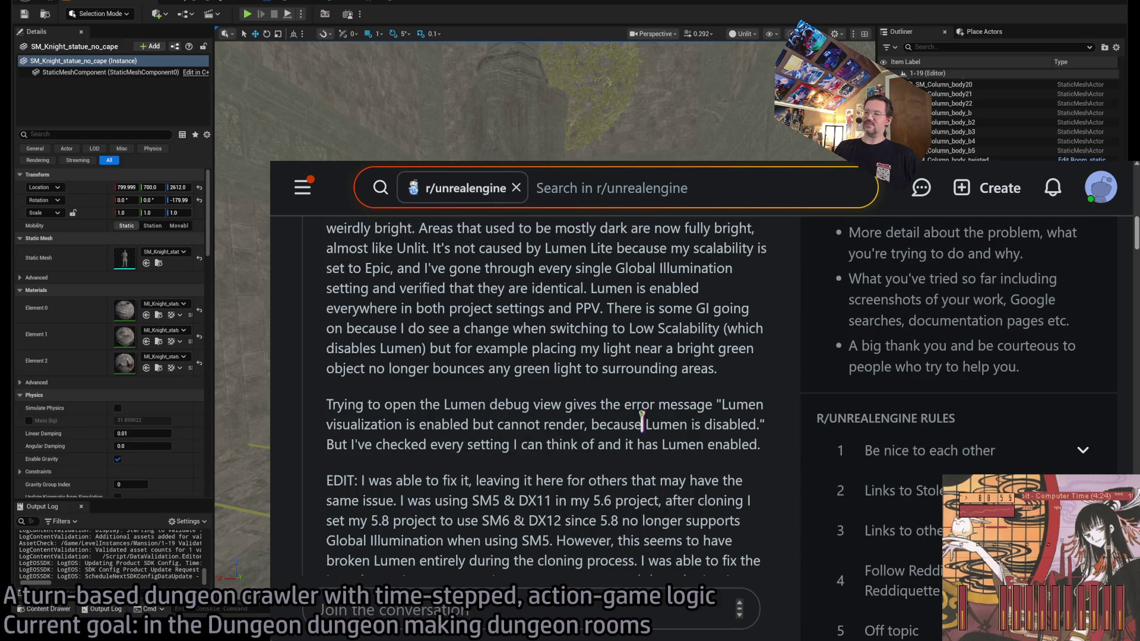
pyautogui.moveTo(642, 424); pyautogui.dragTo(522, 267)
pyautogui.scroll(-1, 529, 380)
pyautogui.click(437, 432)
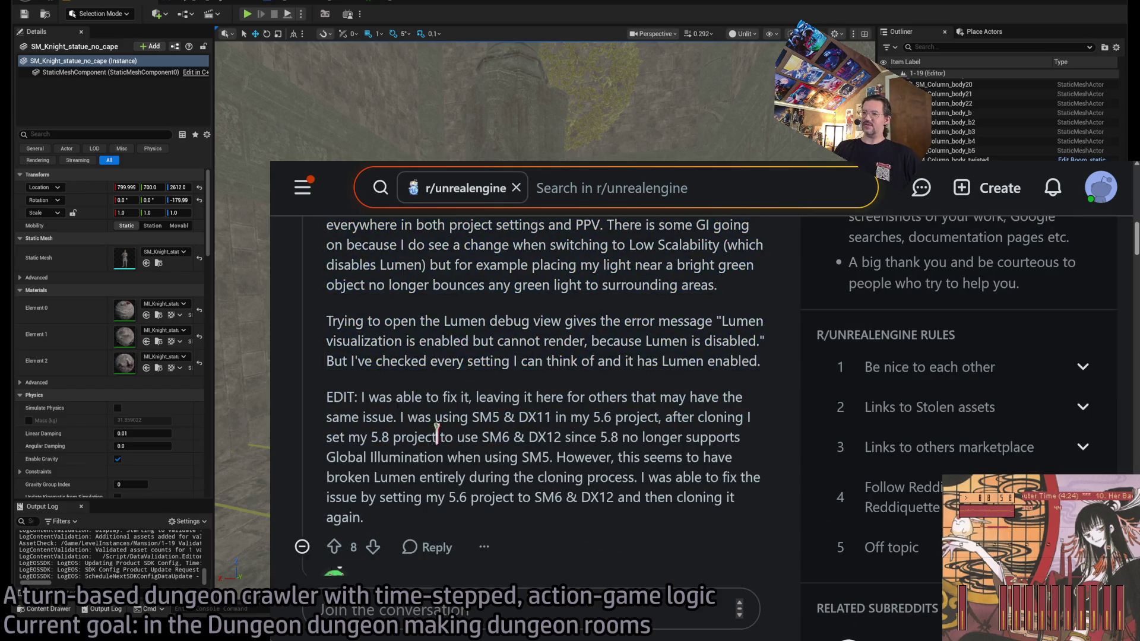
pyautogui.scroll(-1, 465, 389)
pyautogui.moveTo(360, 313); pyautogui.dragTo(635, 319)
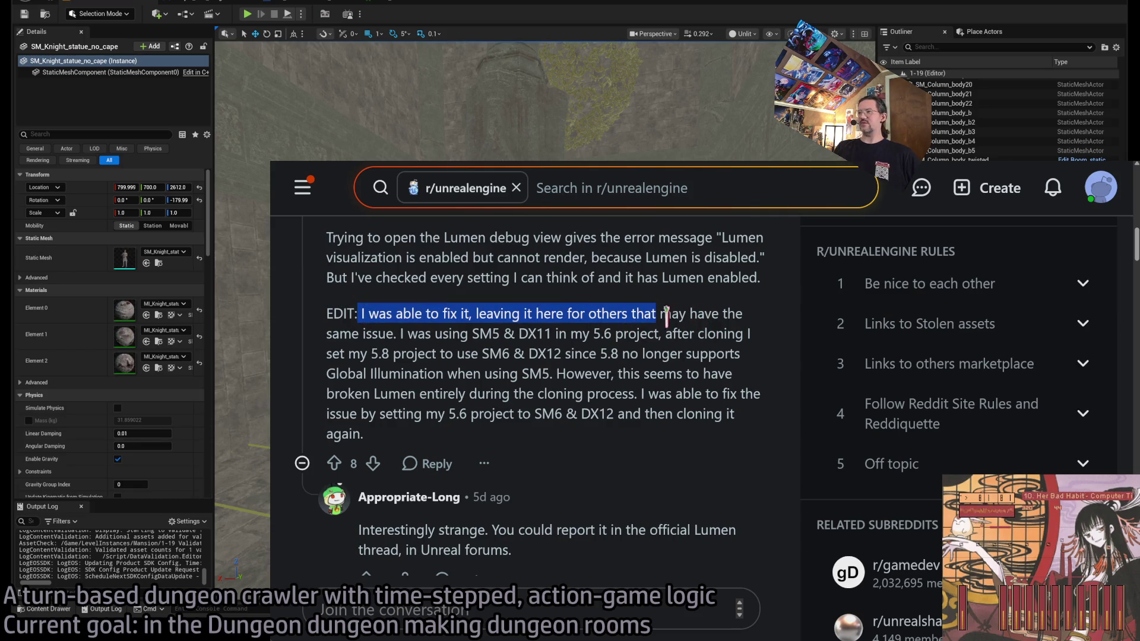
pyautogui.moveTo(411, 334)
pyautogui.mouseDown()
pyautogui.moveTo(522, 334)
pyautogui.moveTo(500, 336)
pyautogui.mouseUp()
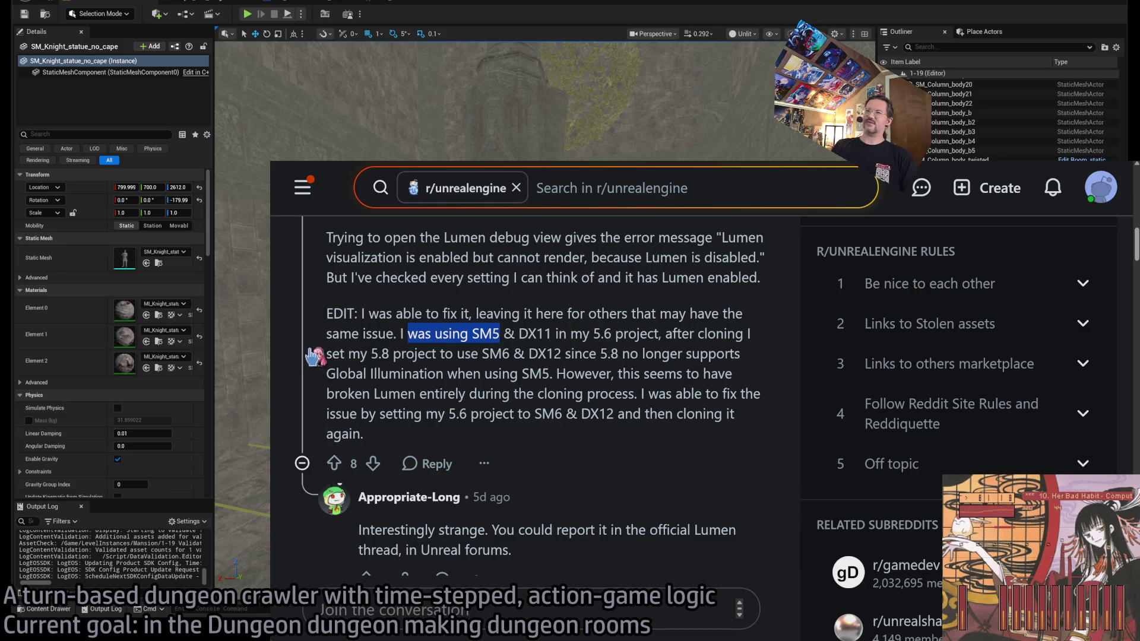
pyautogui.scroll(3, 315, 359)
pyautogui.hotkey('ctrl', '-')
pyautogui.scroll(-5, 357, 416)
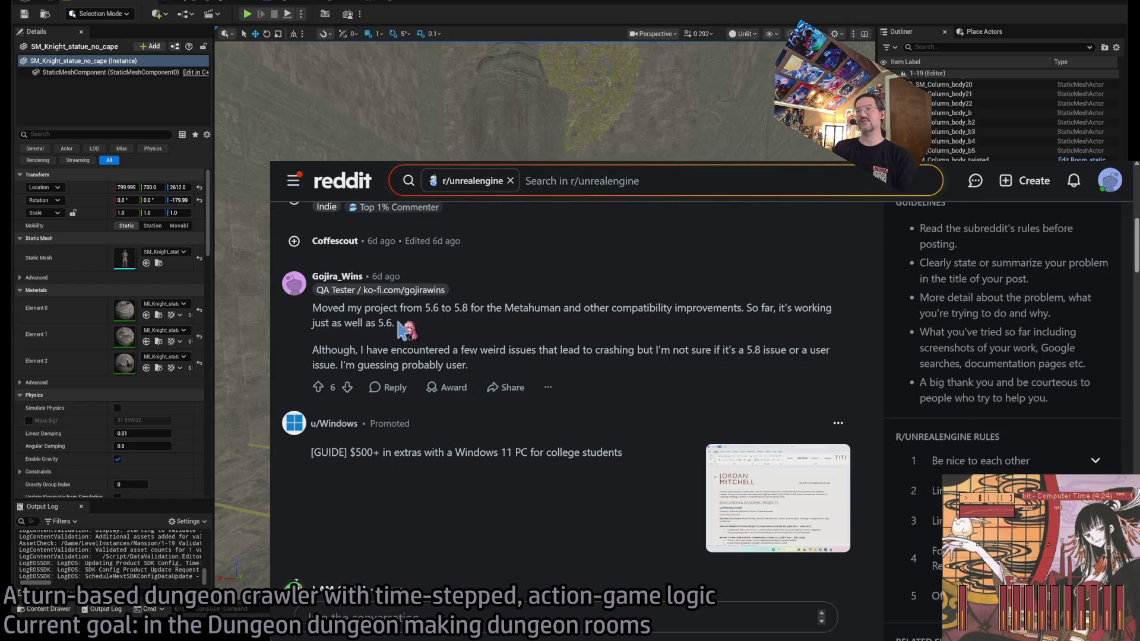
# Step: Highlight the 5.6-to-5.8 comment saying it works as well as 5.6 and mentions crashing issues
pyautogui.moveTo(325, 310)
pyautogui.mouseDown()
pyautogui.moveTo(463, 341)
pyautogui.moveTo(395, 326)
pyautogui.mouseUp()
pyautogui.click(503, 327)
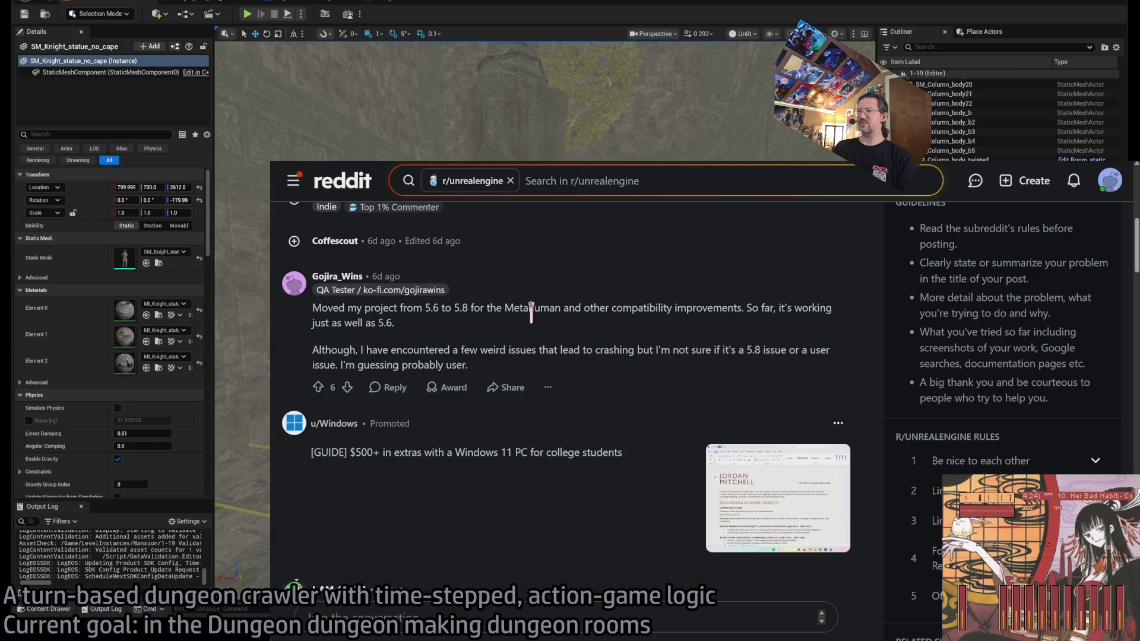
pyautogui.moveTo(749, 307); pyautogui.dragTo(770, 332)
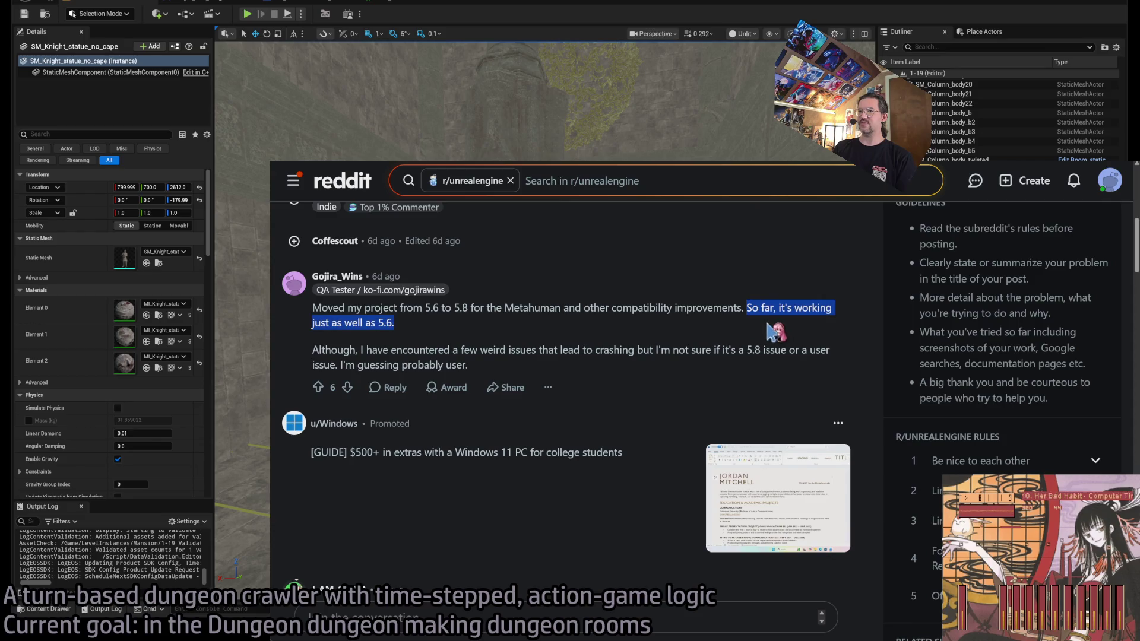
pyautogui.moveTo(313, 351)
pyautogui.mouseDown()
pyautogui.moveTo(775, 349)
pyautogui.moveTo(783, 365)
pyautogui.mouseUp()
pyautogui.click(785, 364)
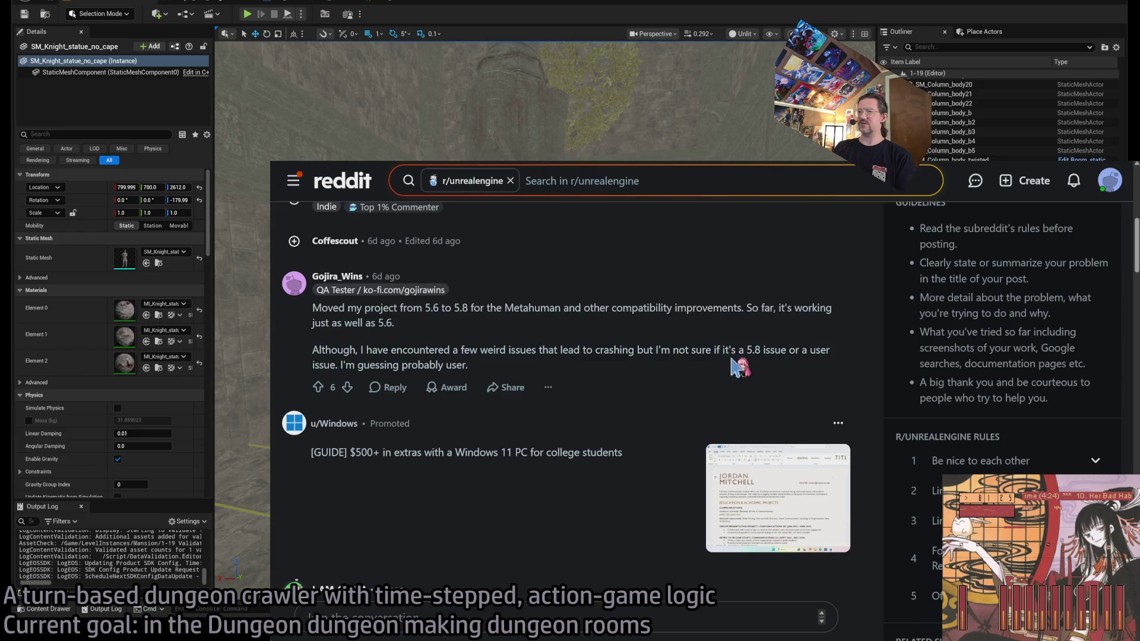
pyautogui.tripleClick(561, 365)
pyautogui.click(558, 352)
# Step: Highlight the comments about mesh terrain crashes and the Enhanced Inputs migration
pyautogui.scroll(-4, 559, 352)
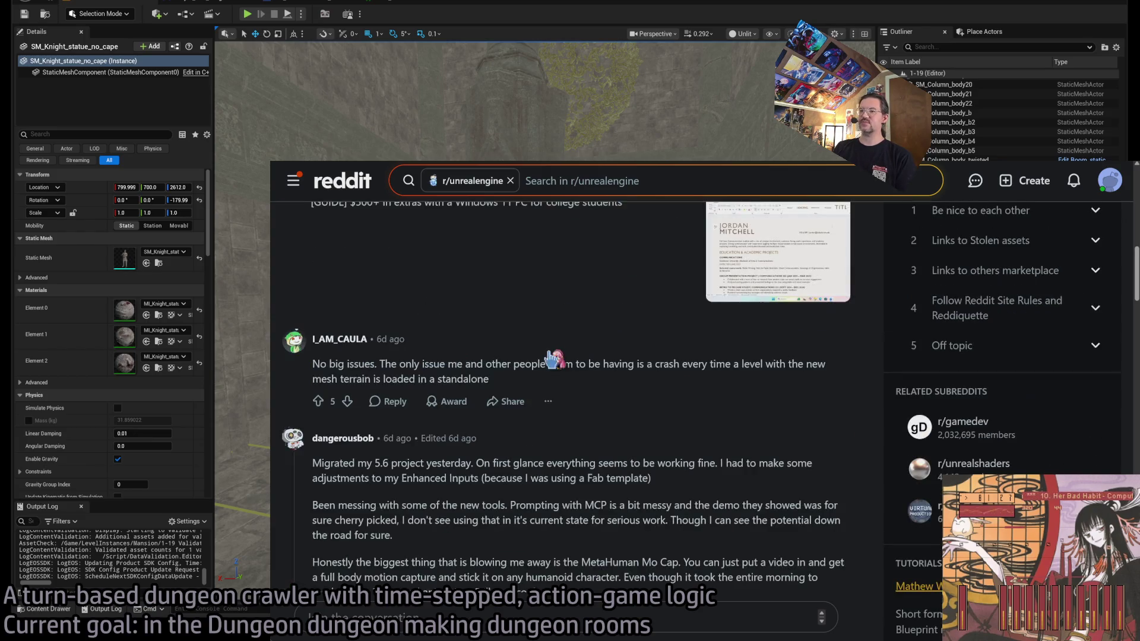
pyautogui.scroll(-1, 481, 338)
pyautogui.moveTo(354, 280); pyautogui.dragTo(568, 301)
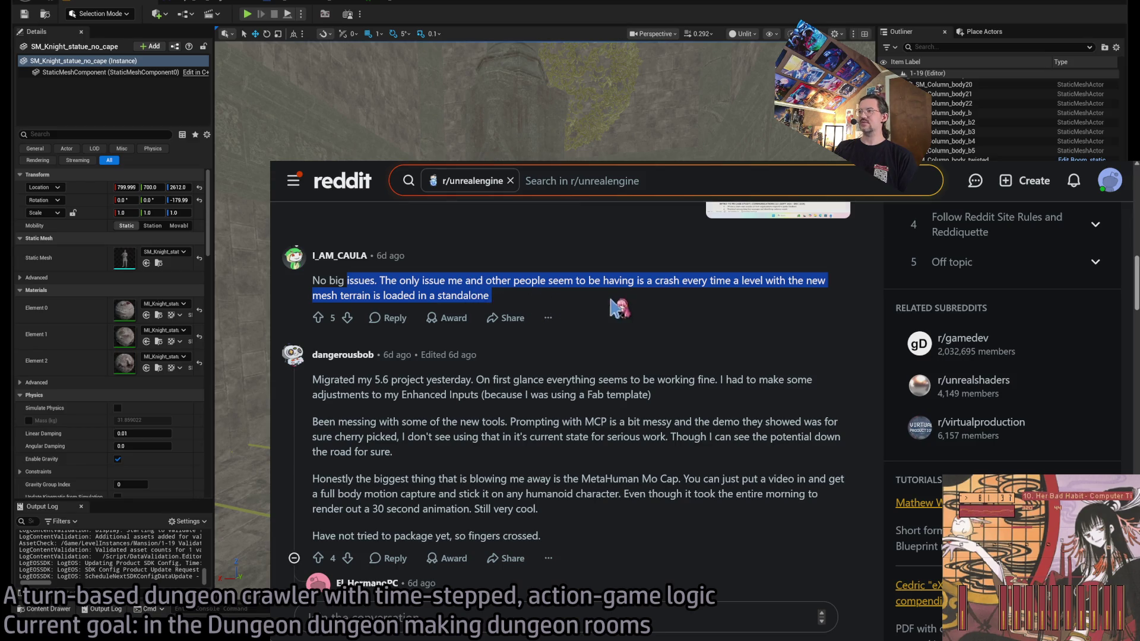
pyautogui.doubleClick(345, 380)
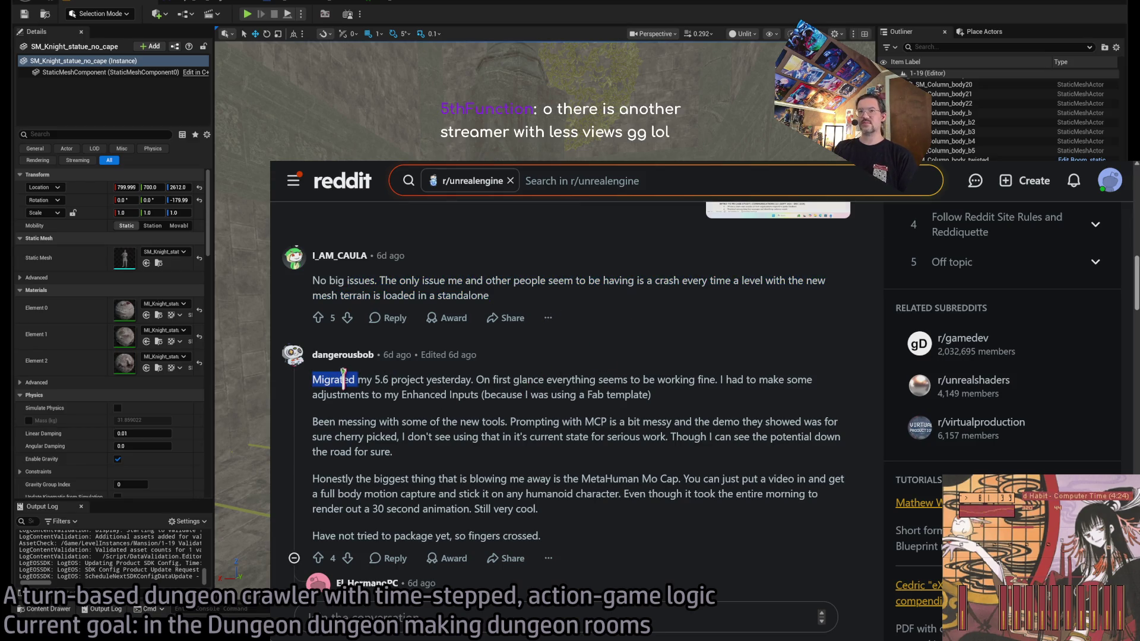
pyautogui.moveTo(344, 380); pyautogui.dragTo(426, 420)
# Step: Switch to the Twitch Following page and scroll its channel list
pyautogui.hotkey('alt', 'Tab')
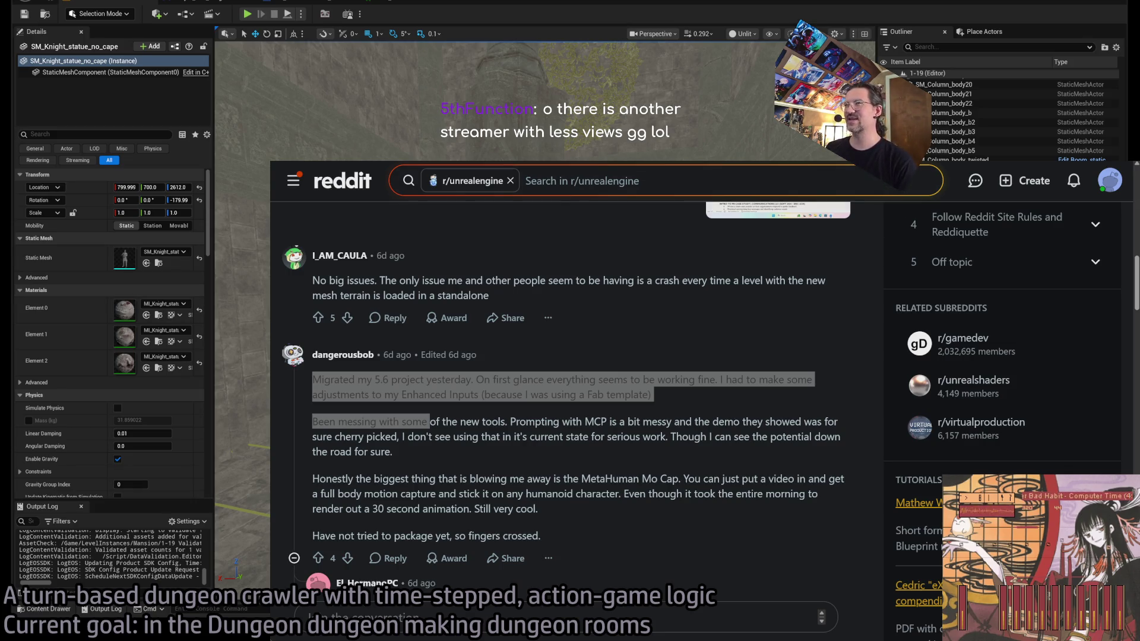
pyautogui.hotkey('alt', 'Tab')
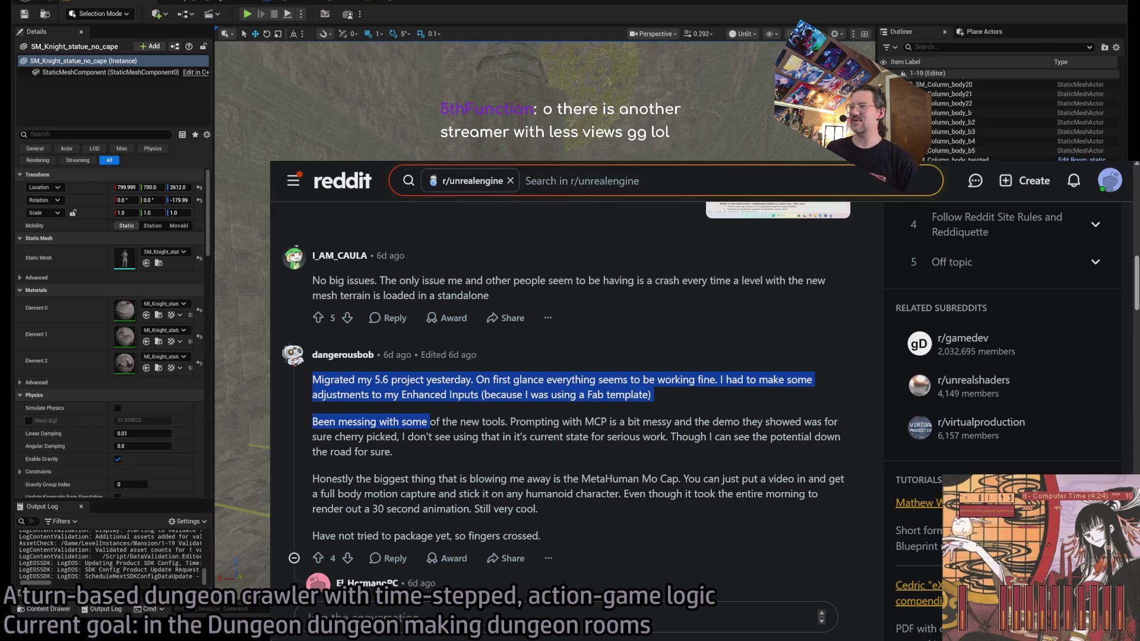
pyautogui.hotkey('ctrl', 'Tab')
pyautogui.scroll(-3, 591, 300)
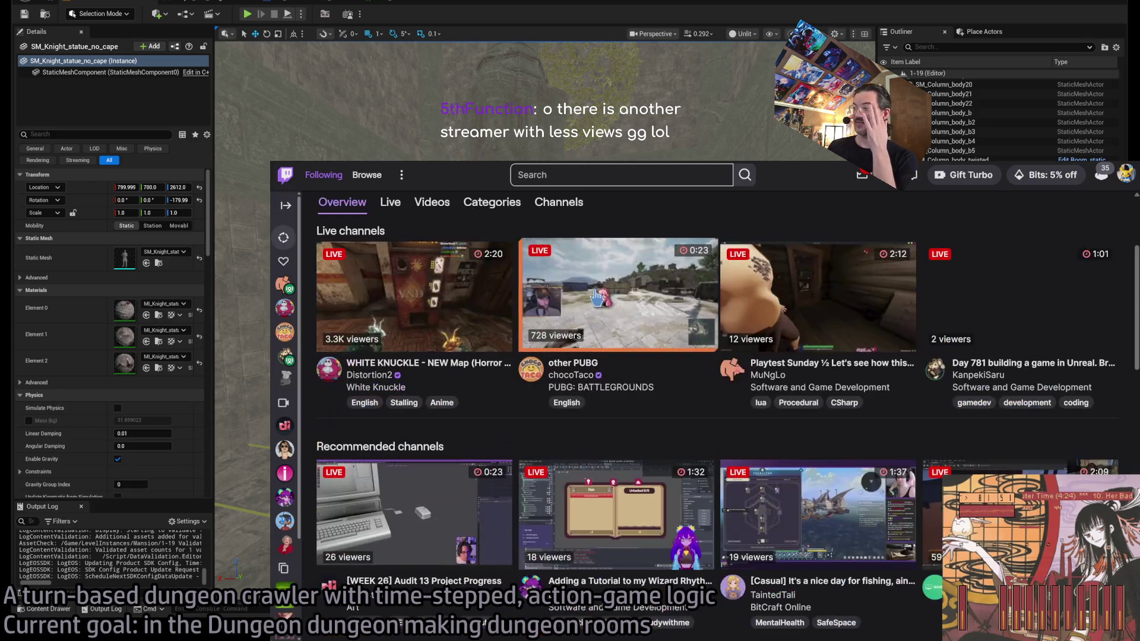
# Step: In a new tab, open the Creator Dashboard's Analytics > Stream Summary page
pyautogui.scroll(3, 603, 294)
pyautogui.hotkey('ctrl', 'shift', 'Tab')
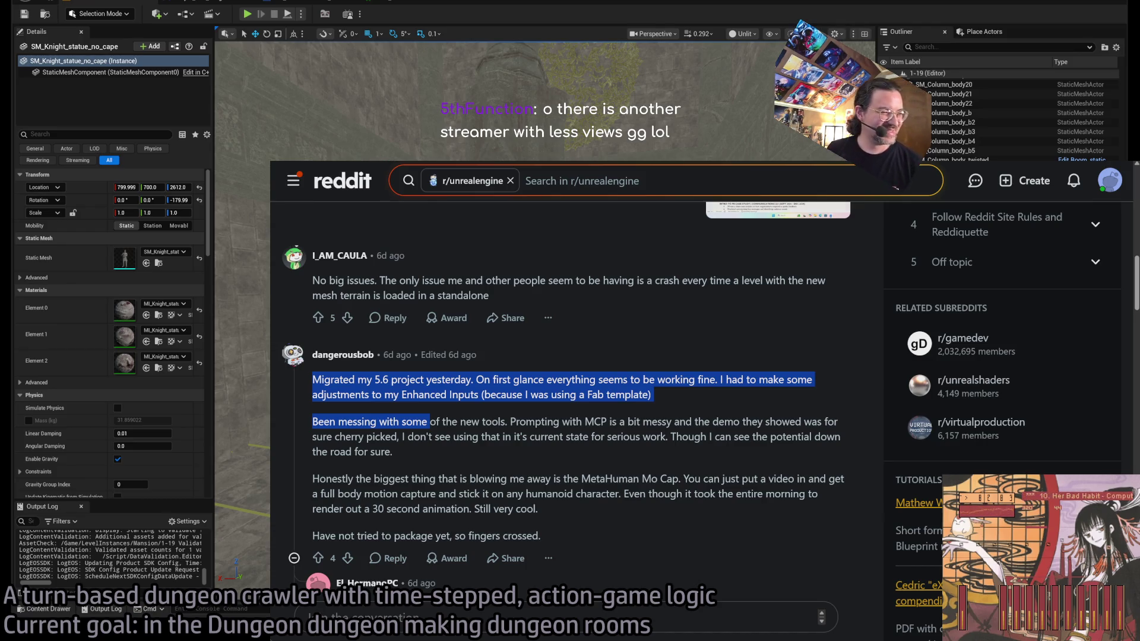
pyautogui.hotkey('ctrl', 't')
pyautogui.write('itch.io')
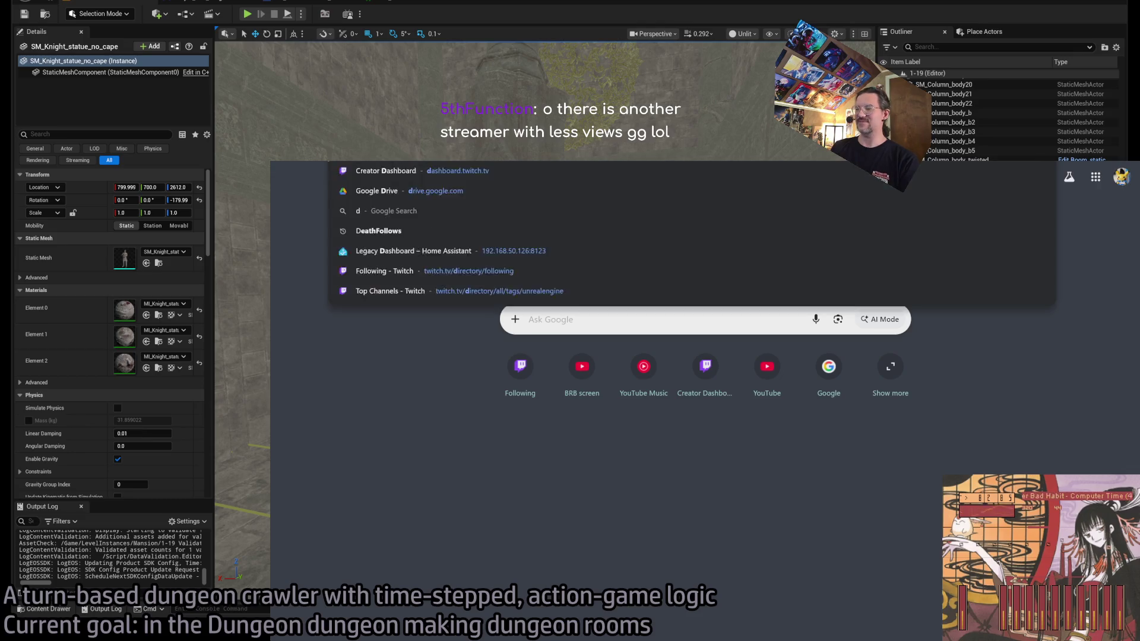
pyautogui.press('Return')
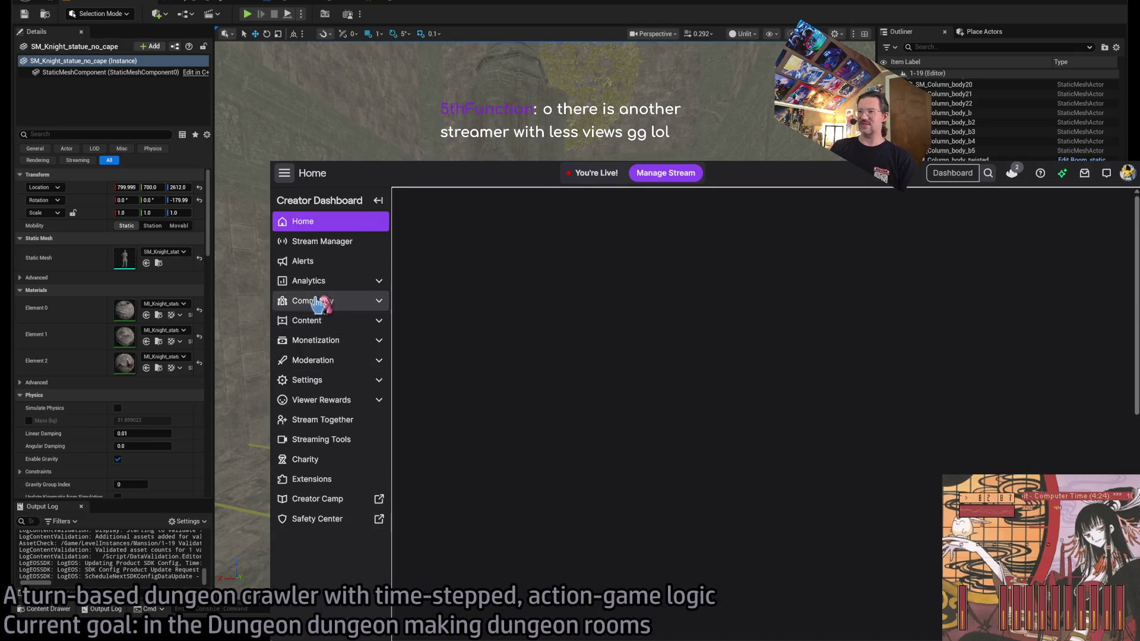
pyautogui.click(315, 285)
pyautogui.click(353, 364)
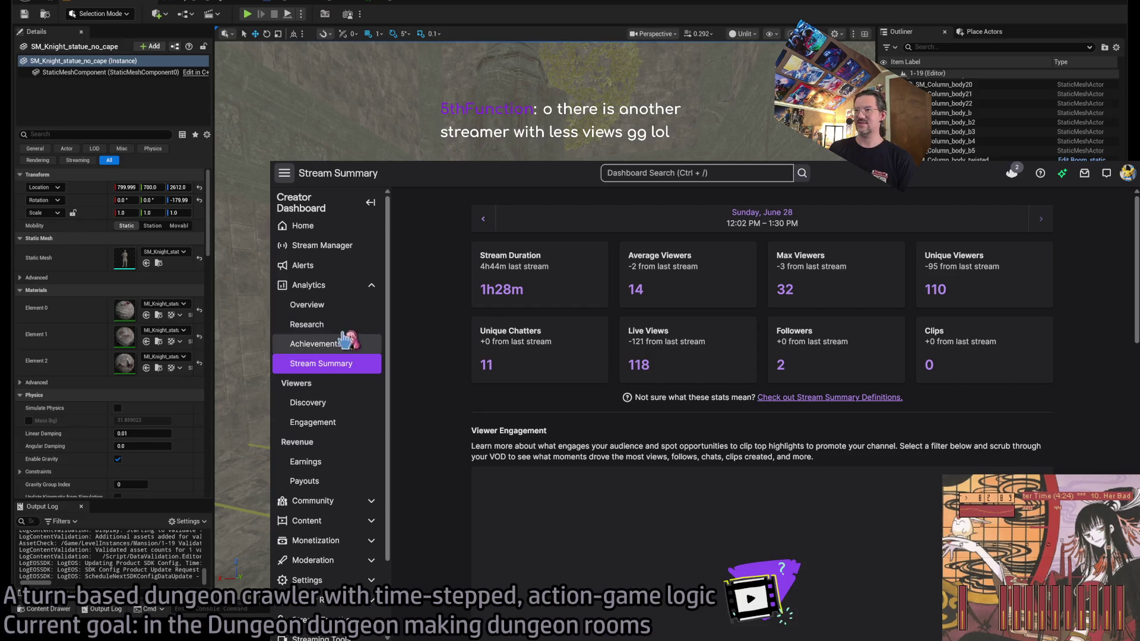
# Step: Set the Stream Summary chart to Average Viewers, then return to the Reddit thread
pyautogui.scroll(-5, 442, 378)
pyautogui.click(585, 311)
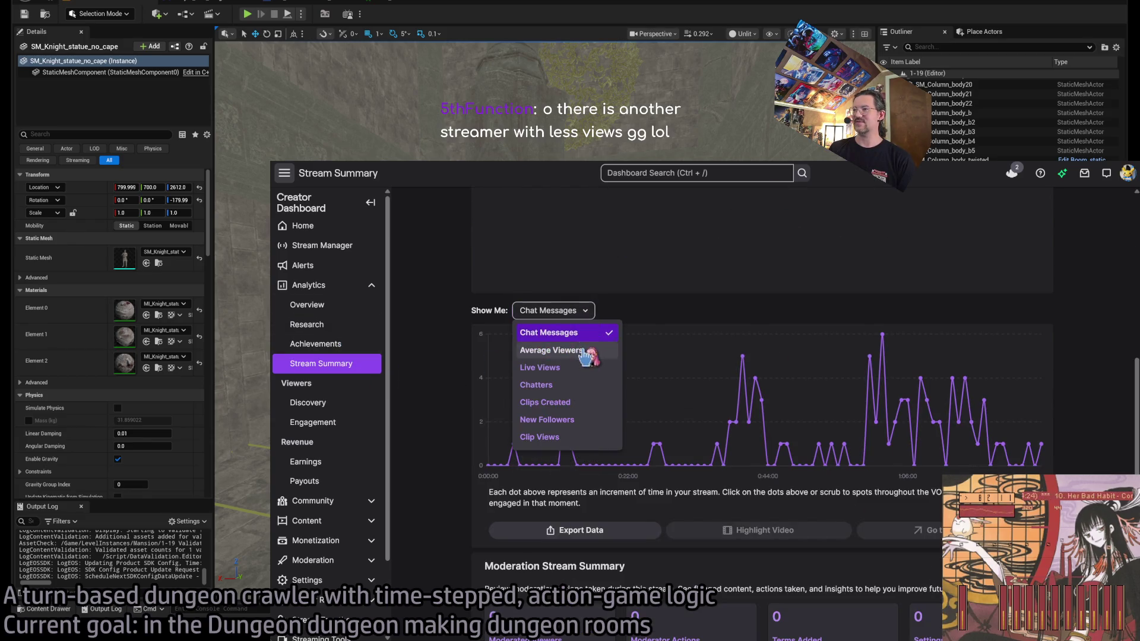
pyautogui.click(547, 348)
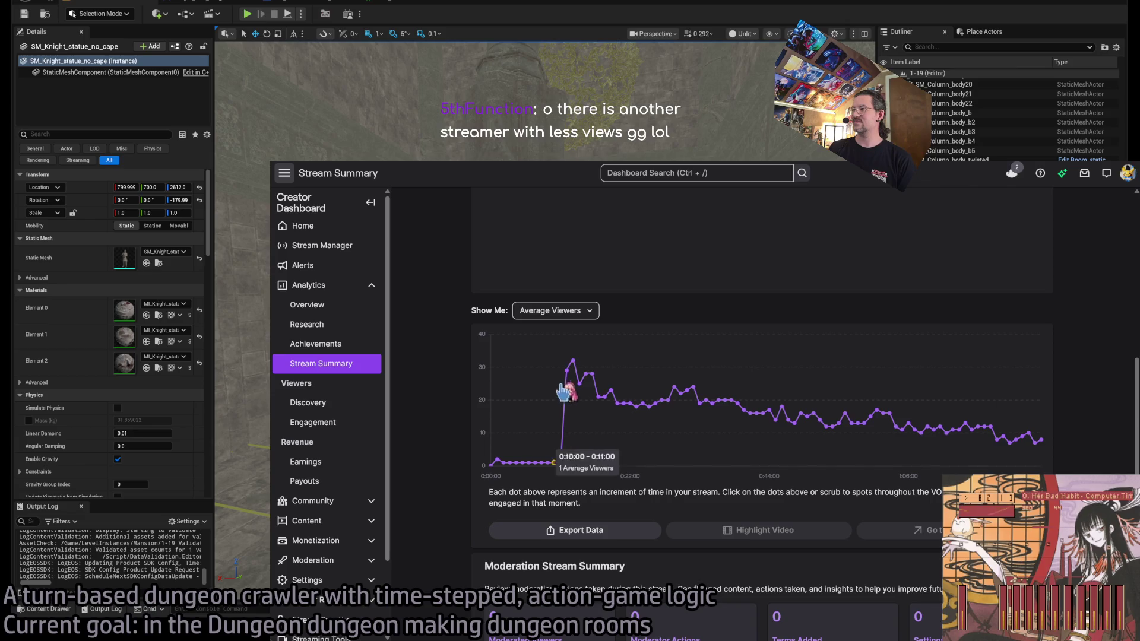
pyautogui.moveTo(576, 383)
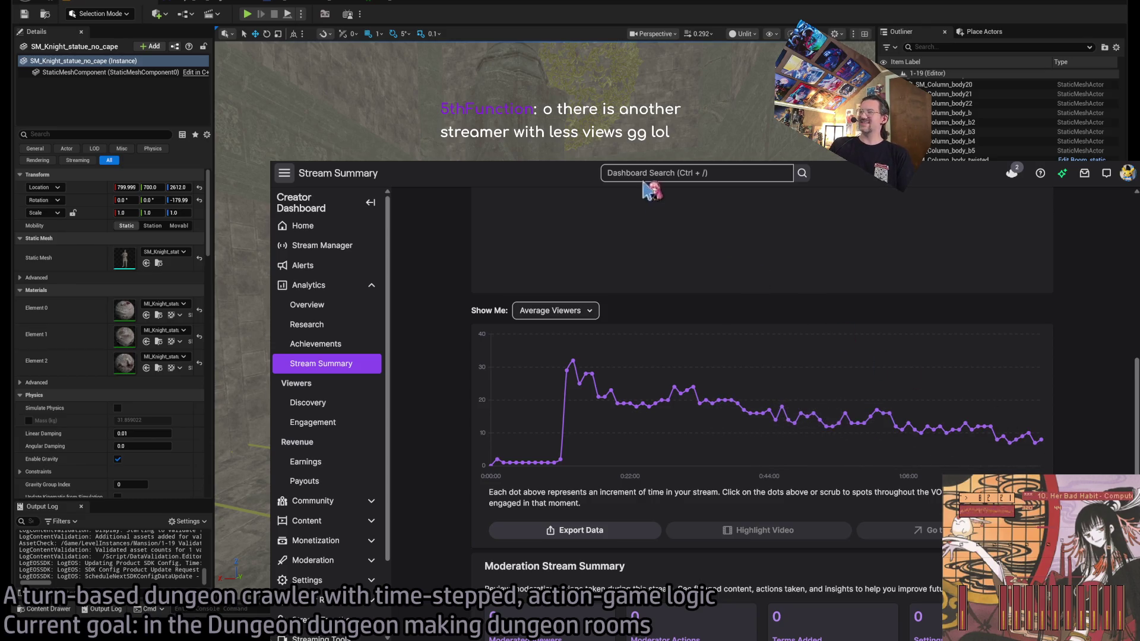
pyautogui.hotkey('ctrl', 'Tab')
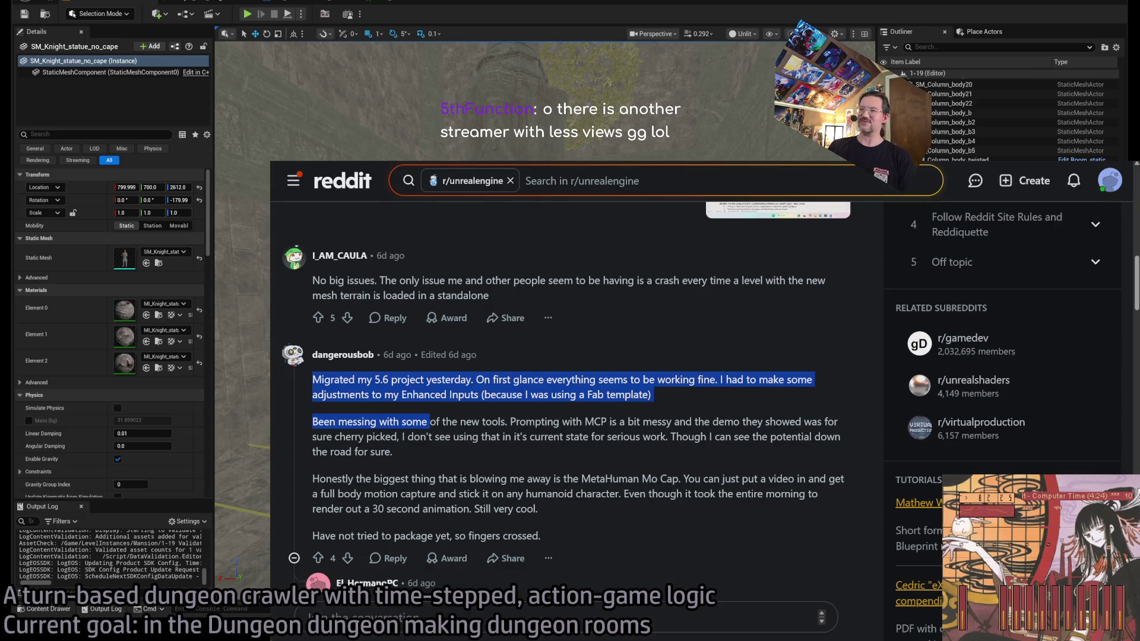
# Step: Select the opening lines and first paragraph of the MetaHuman Mo Cap comment
pyautogui.doubleClick(507, 396)
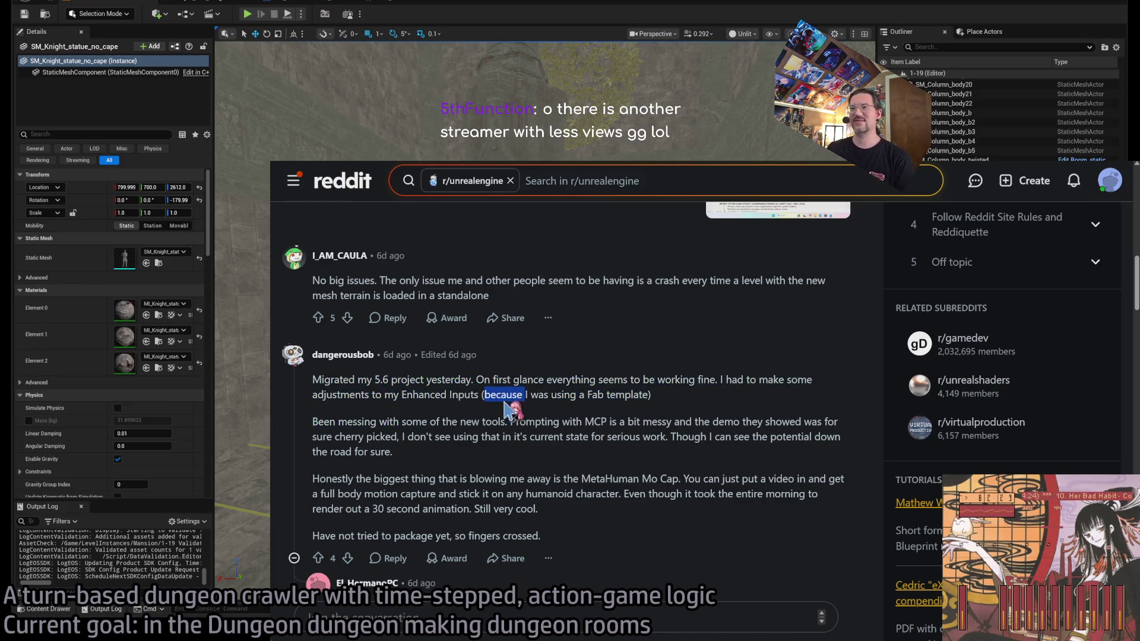
pyautogui.moveTo(319, 380); pyautogui.dragTo(650, 395)
pyautogui.click(730, 397)
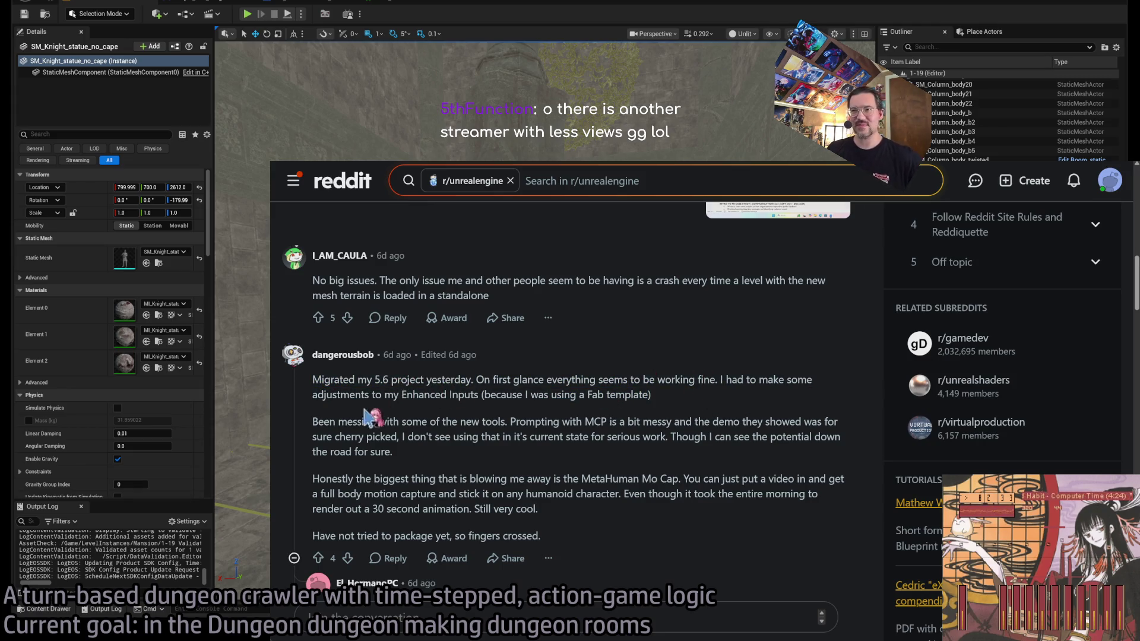
pyautogui.scroll(-1, 349, 386)
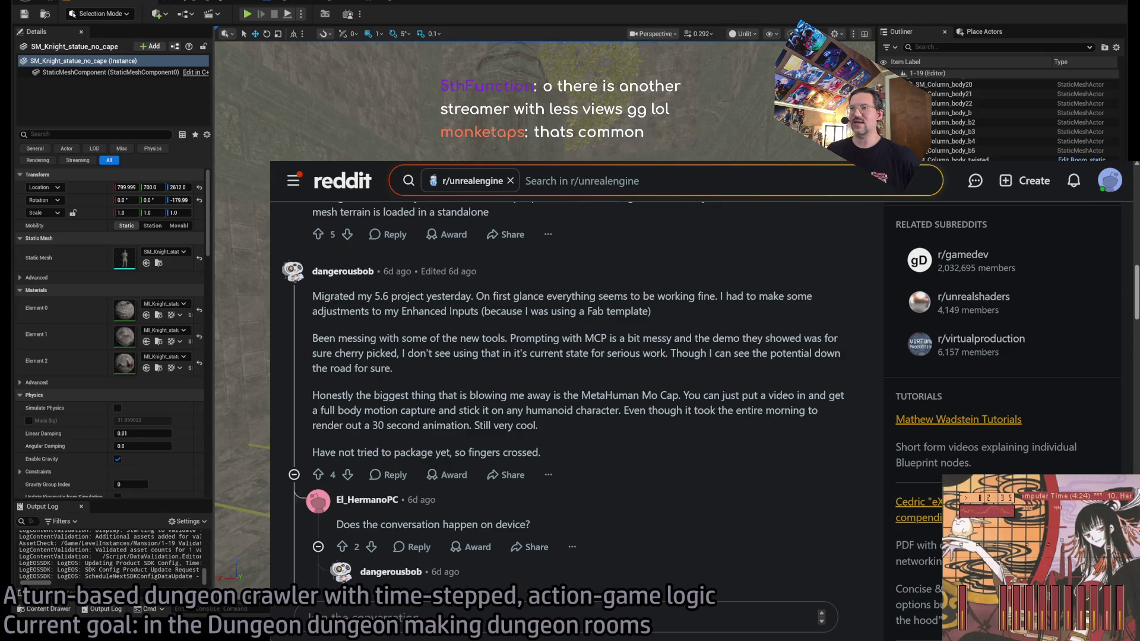
pyautogui.moveTo(313, 296)
pyautogui.mouseDown()
pyautogui.moveTo(359, 297)
pyautogui.moveTo(623, 438)
pyautogui.moveTo(332, 327)
pyautogui.moveTo(317, 296)
pyautogui.moveTo(603, 458)
pyautogui.moveTo(363, 335)
pyautogui.moveTo(317, 294)
pyautogui.mouseUp()
pyautogui.tripleClick(334, 295)
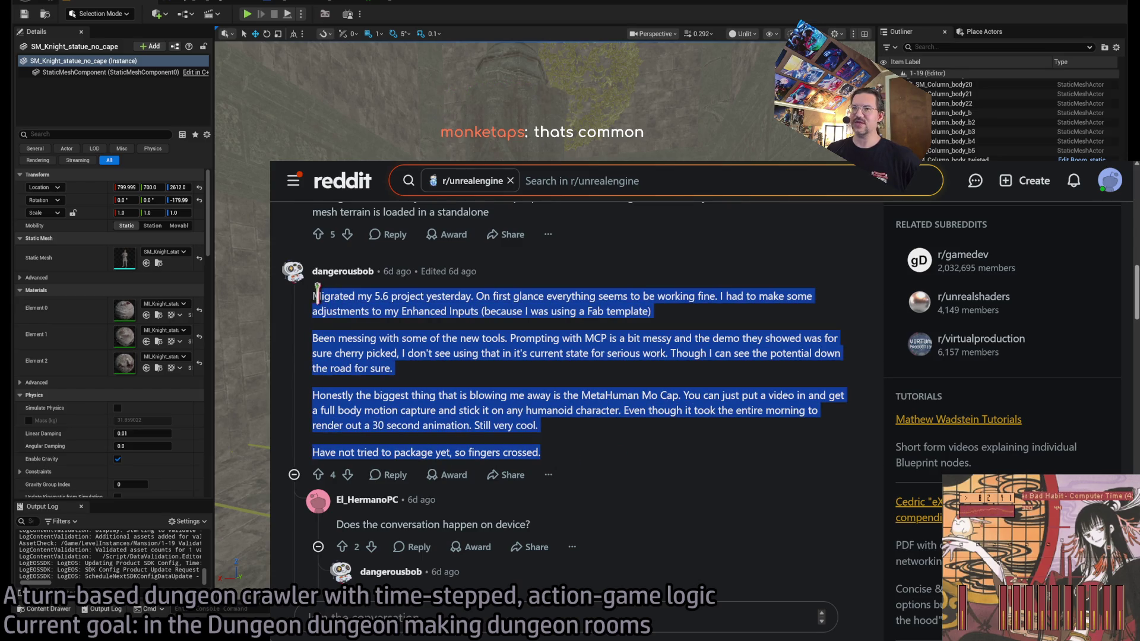
pyautogui.tripleClick(368, 303)
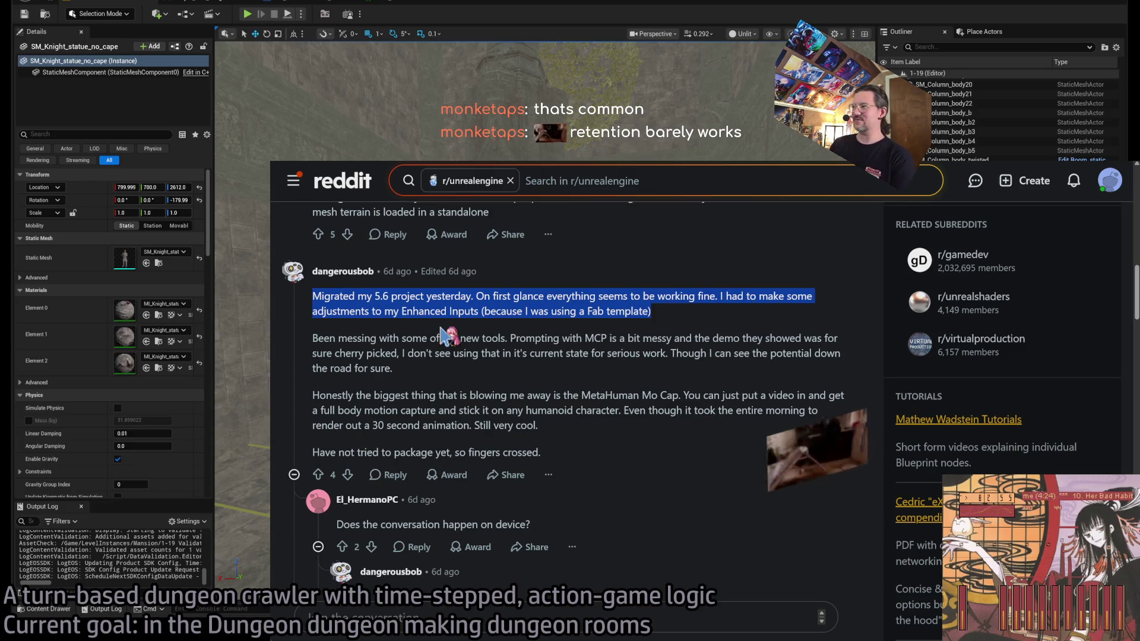
# Step: Select all four comment paragraphs, then switch on the DBX DriveRack PA in Home Assistant
pyautogui.moveTo(316, 295)
pyautogui.mouseDown()
pyautogui.moveTo(540, 356)
pyautogui.moveTo(580, 452)
pyautogui.mouseUp()
pyautogui.click(581, 450)
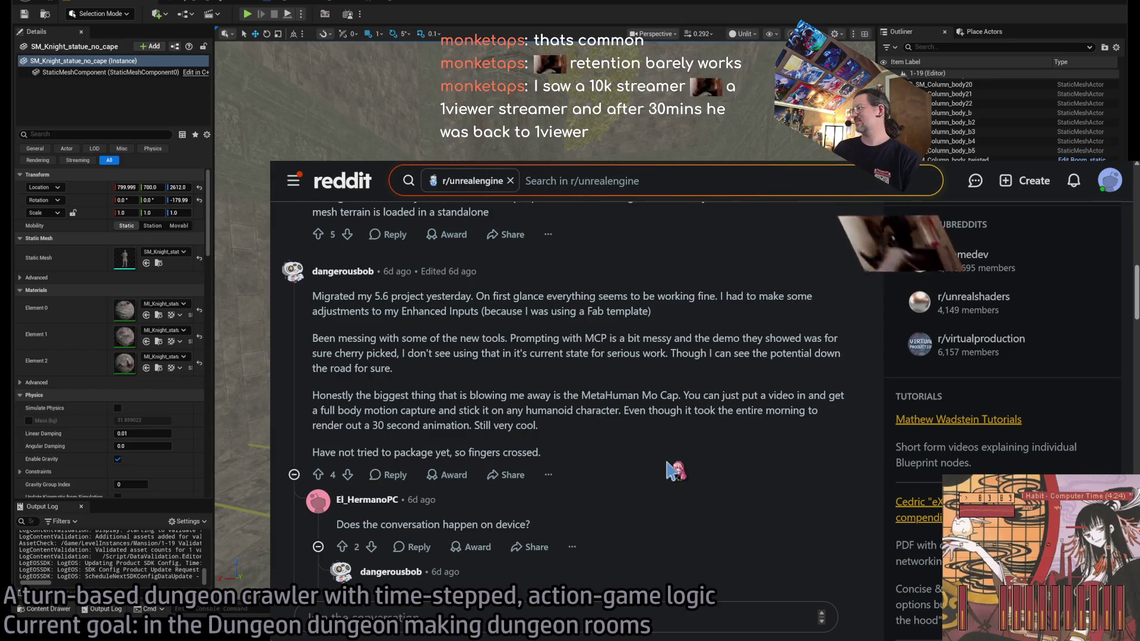
pyautogui.hotkey('alt', 'Tab')
pyautogui.click(624, 260)
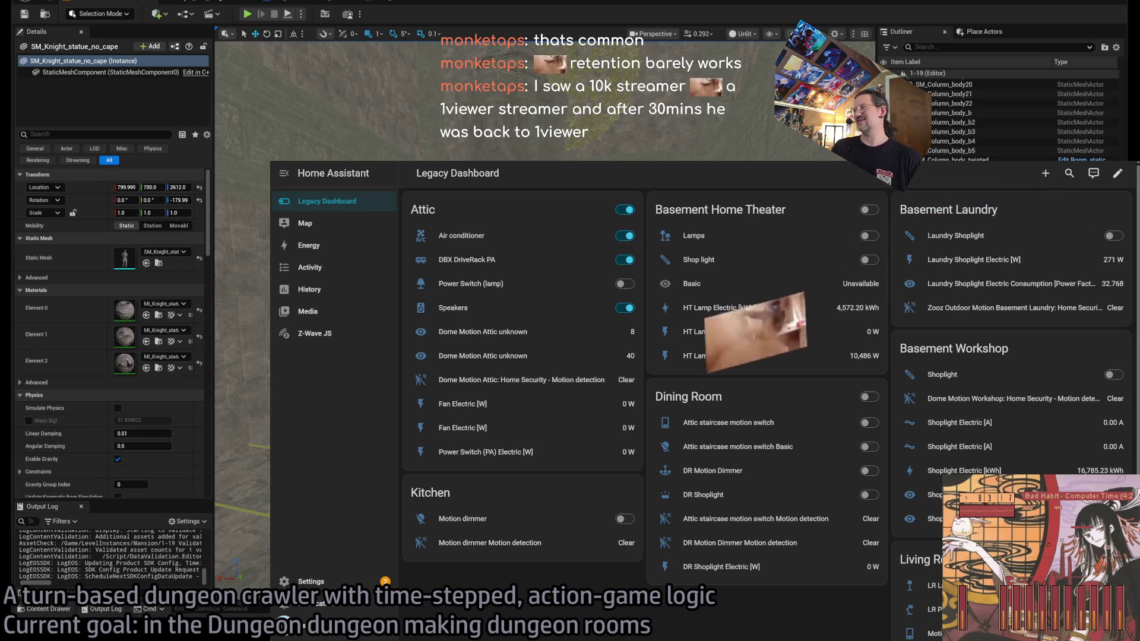
# Step: Return from Home Assistant to the Reddit r/unrealengine thread
pyautogui.hotkey('ctrl', 'Tab')
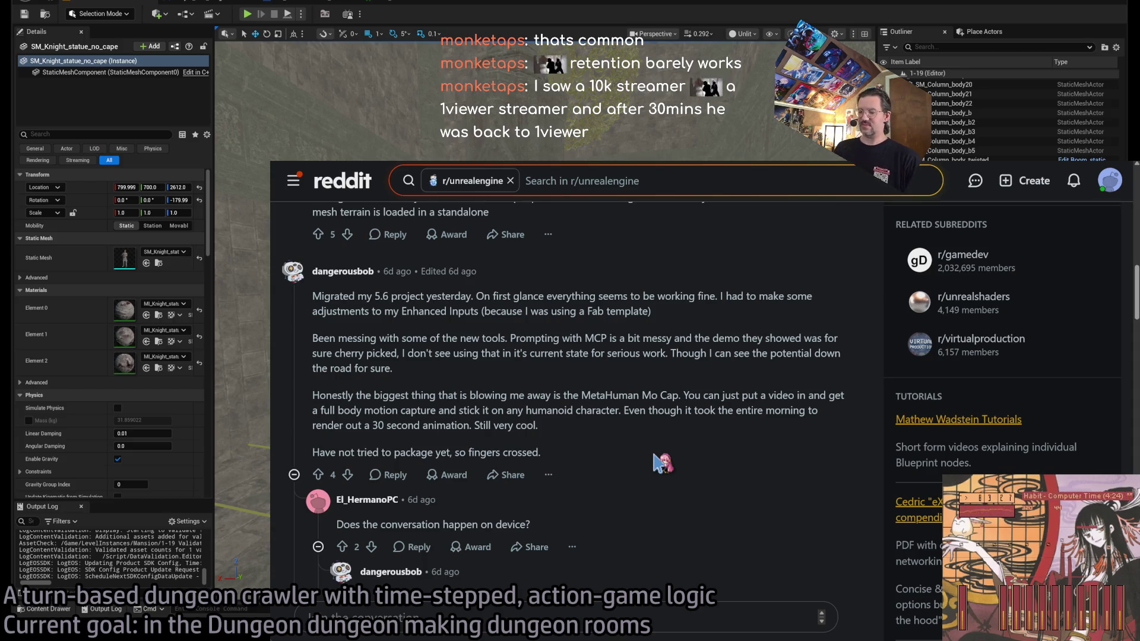
# Step: Check Berlin's time (8:31 PM) on Google, close the tab, and reselect the Reddit comment's first paragraph
pyautogui.hotkey('ctrl', 't')
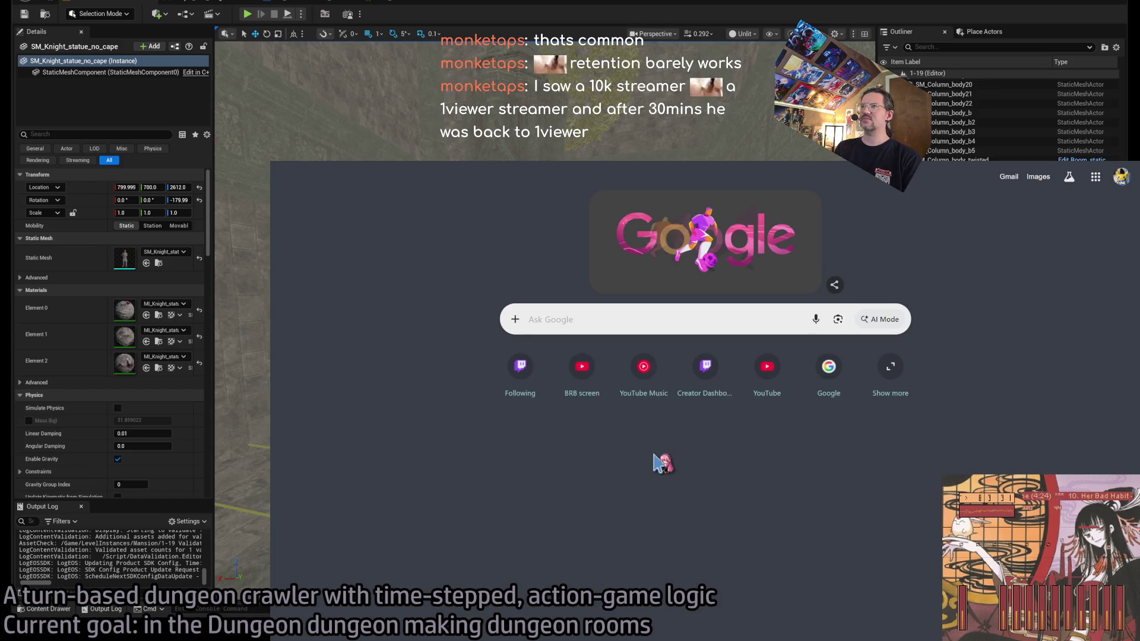
pyautogui.write('berlin time')
pyautogui.press('Return')
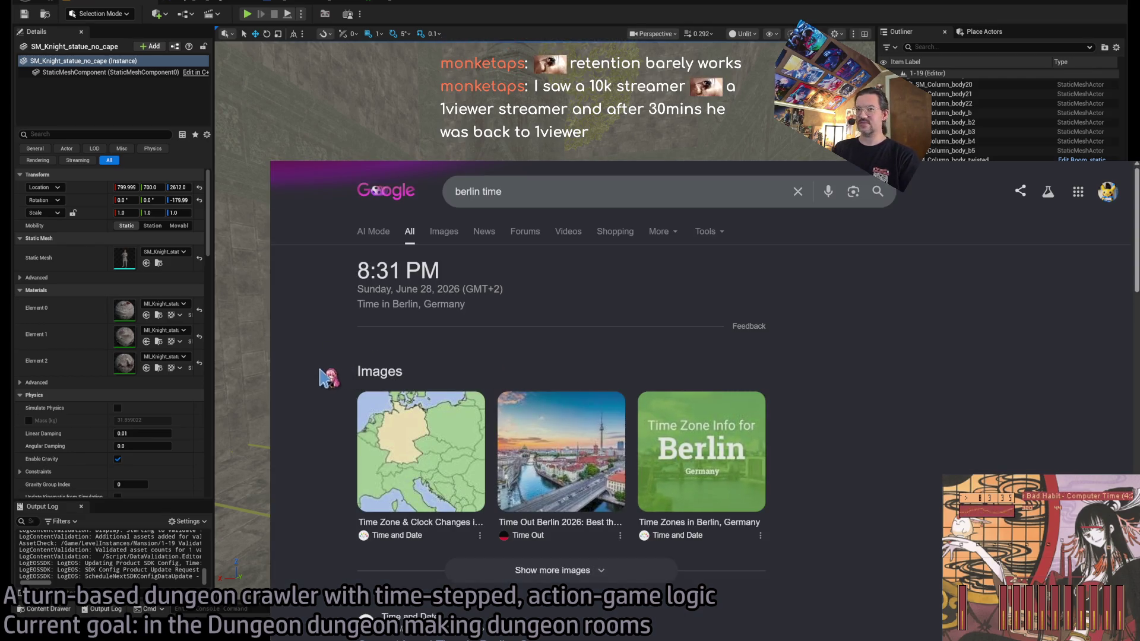
pyautogui.hotkey('ctrl', 'w')
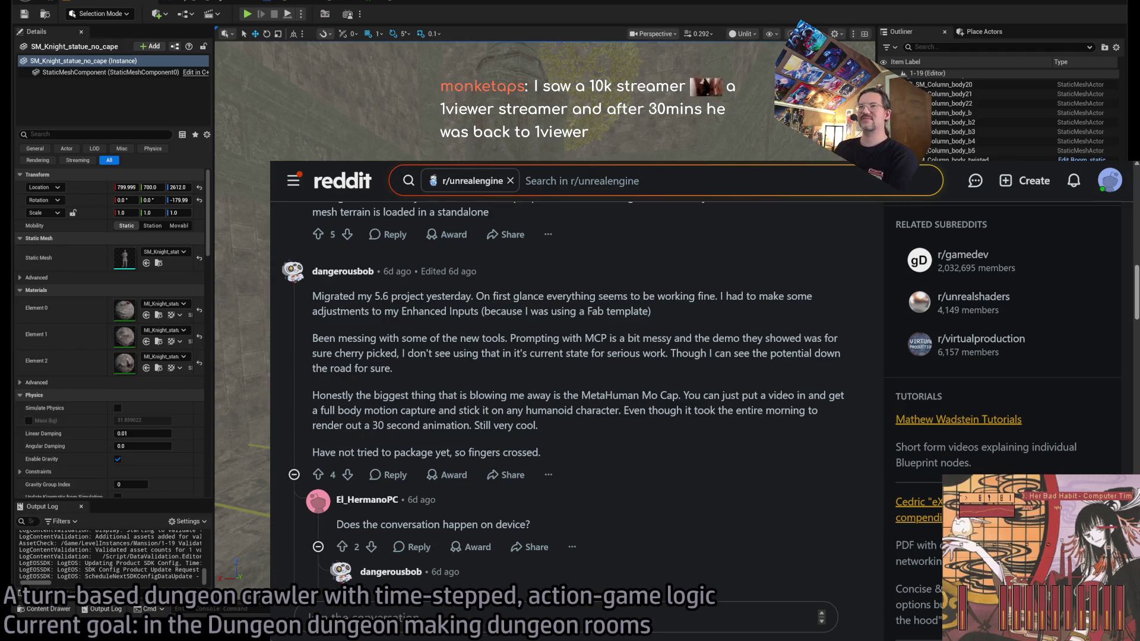
pyautogui.moveTo(313, 296)
pyautogui.mouseDown()
pyautogui.moveTo(652, 311)
pyautogui.moveTo(699, 335)
pyautogui.mouseUp()
pyautogui.click(699, 335)
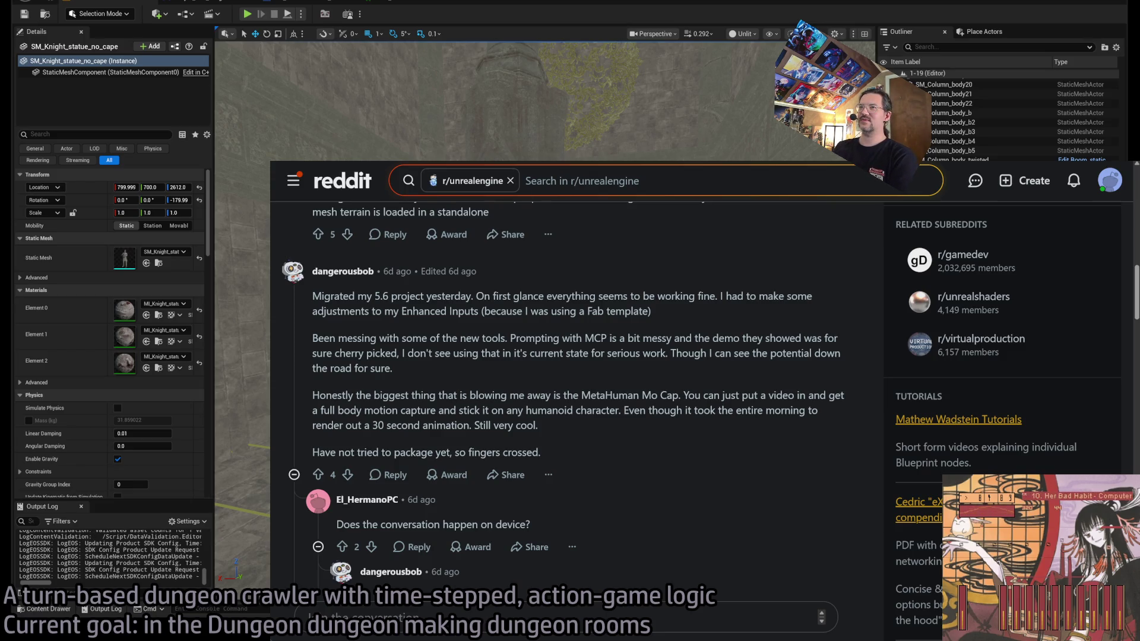
# Step: Maximise the browser window and select the 'Been messing' paragraph of the comment
pyautogui.press('super+Up')
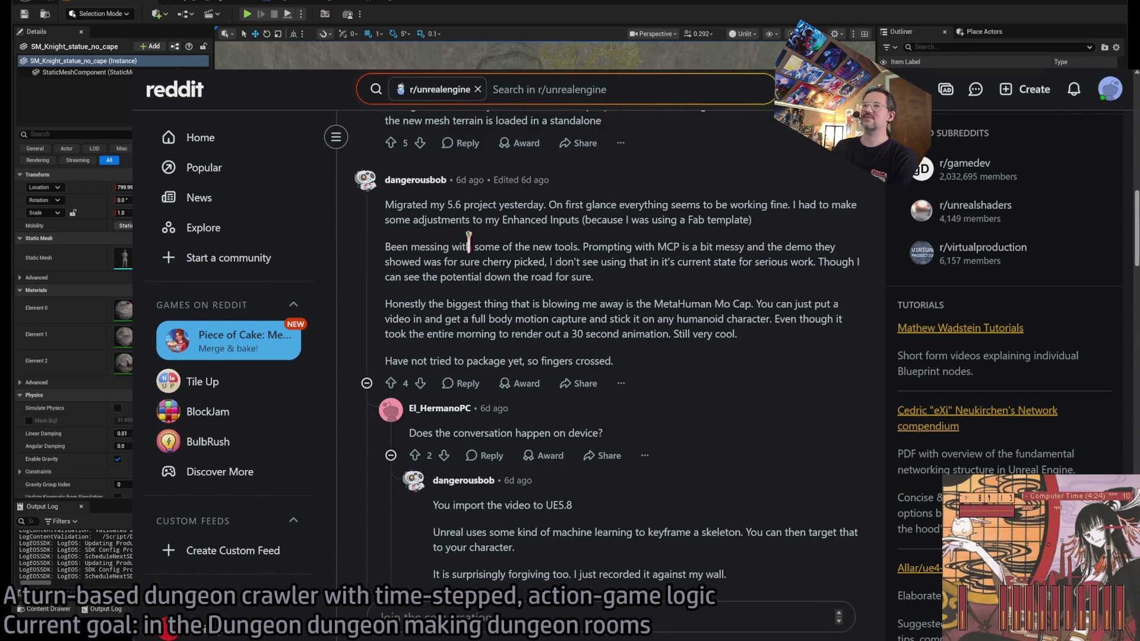
pyautogui.moveTo(387, 245)
pyautogui.mouseDown()
pyautogui.moveTo(648, 263)
pyautogui.moveTo(667, 283)
pyautogui.mouseUp()
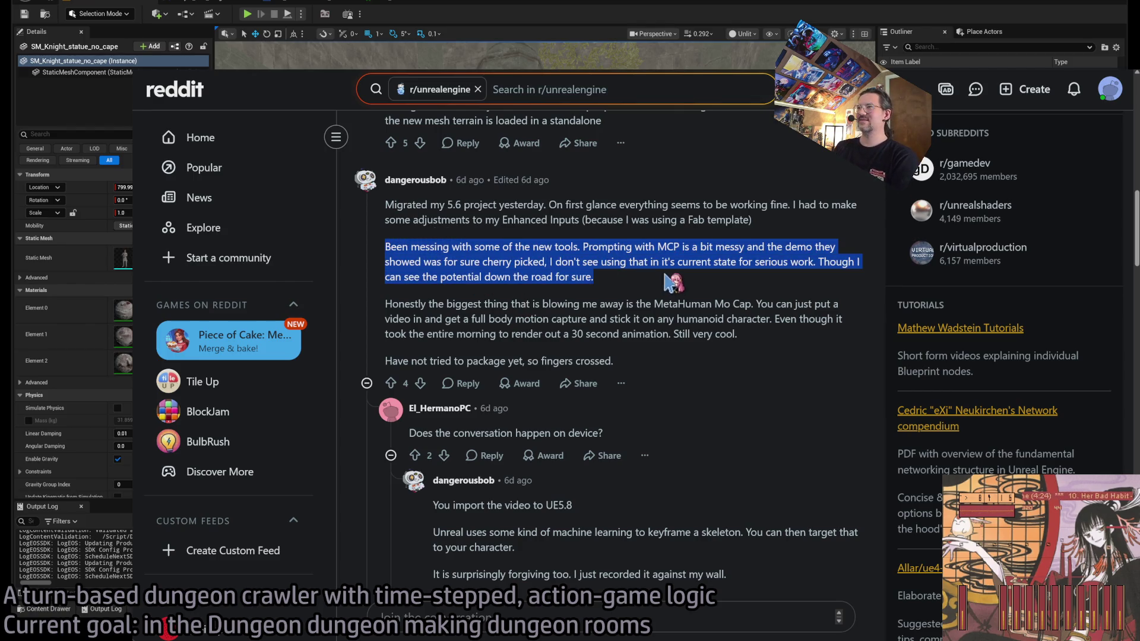
pyautogui.doubleClick(396, 246)
pyautogui.moveTo(397, 246); pyautogui.dragTo(669, 261)
pyautogui.moveTo(566, 205)
pyautogui.mouseDown()
pyautogui.moveTo(781, 250)
pyautogui.moveTo(736, 287)
pyautogui.mouseUp()
pyautogui.click(737, 287)
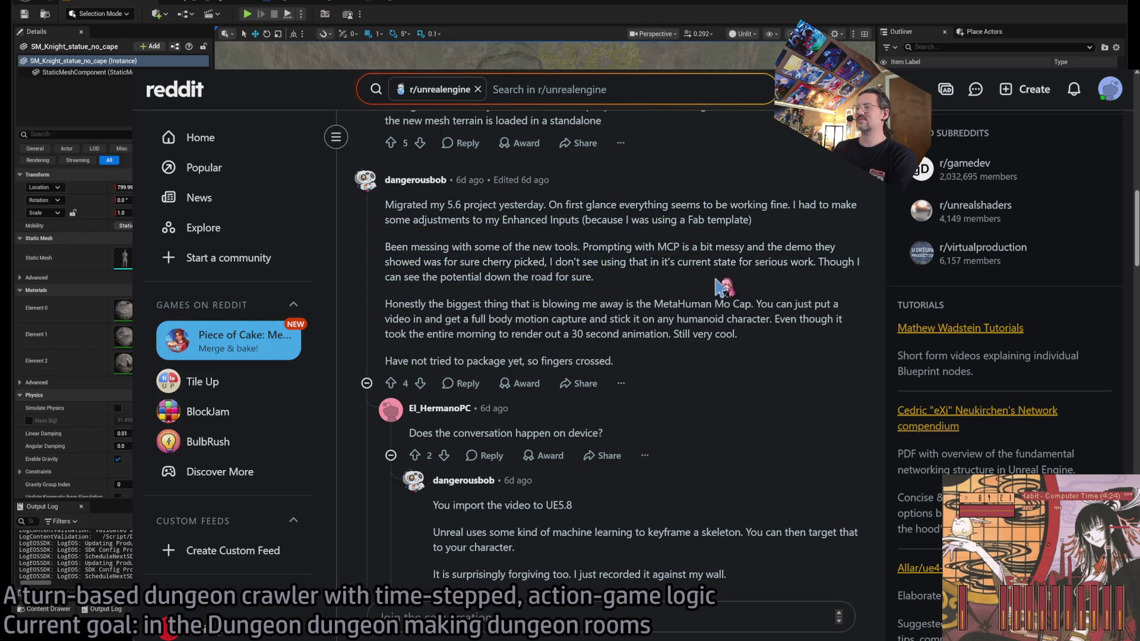
pyautogui.doubleClick(397, 247)
pyautogui.moveTo(397, 247)
pyautogui.mouseDown()
pyautogui.moveTo(662, 264)
pyautogui.moveTo(692, 287)
pyautogui.mouseUp()
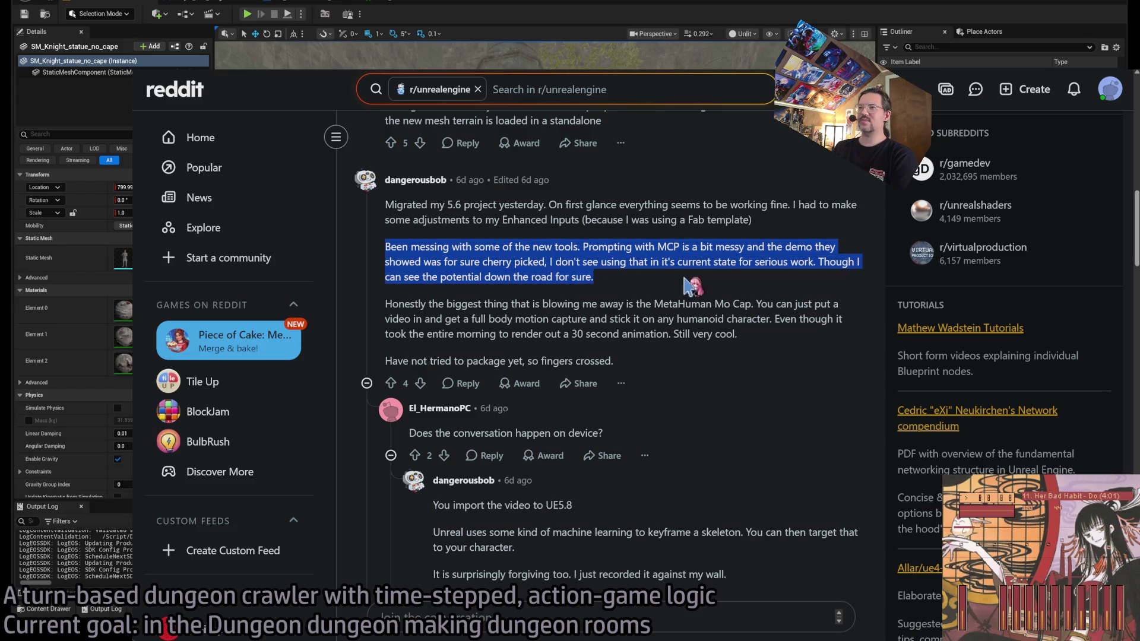
pyautogui.doubleClick(396, 247)
pyautogui.moveTo(397, 246)
pyautogui.mouseDown()
pyautogui.moveTo(607, 277)
pyautogui.moveTo(595, 276)
pyautogui.mouseUp()
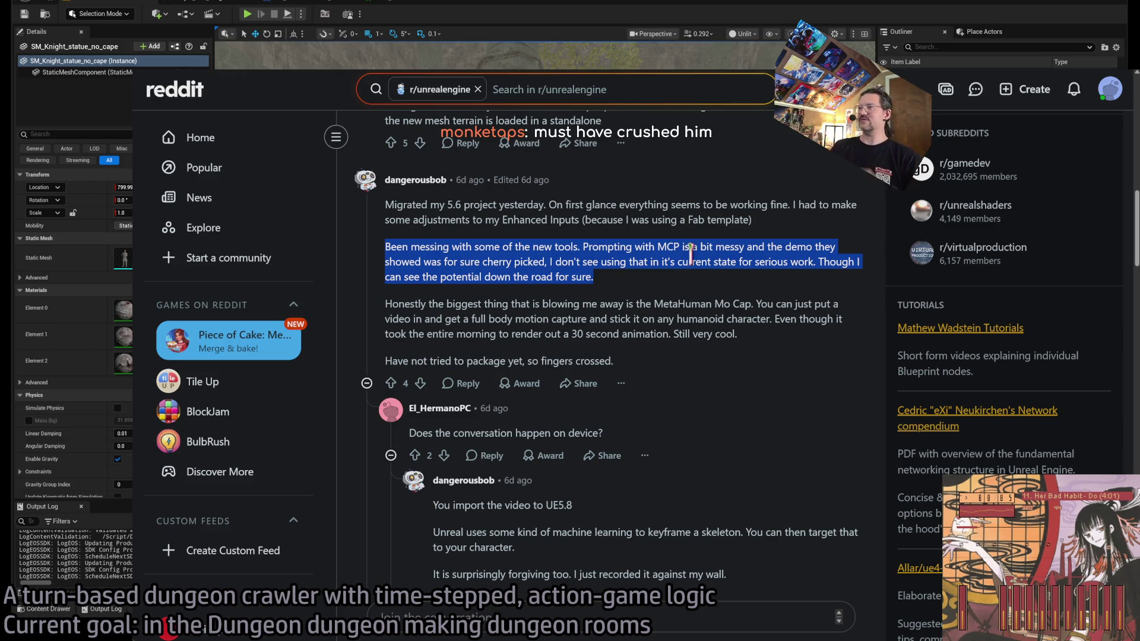
pyautogui.keyDown('shift'); pyautogui.click(409, 247); pyautogui.keyUp('shift')
pyautogui.tripleClick(408, 246)
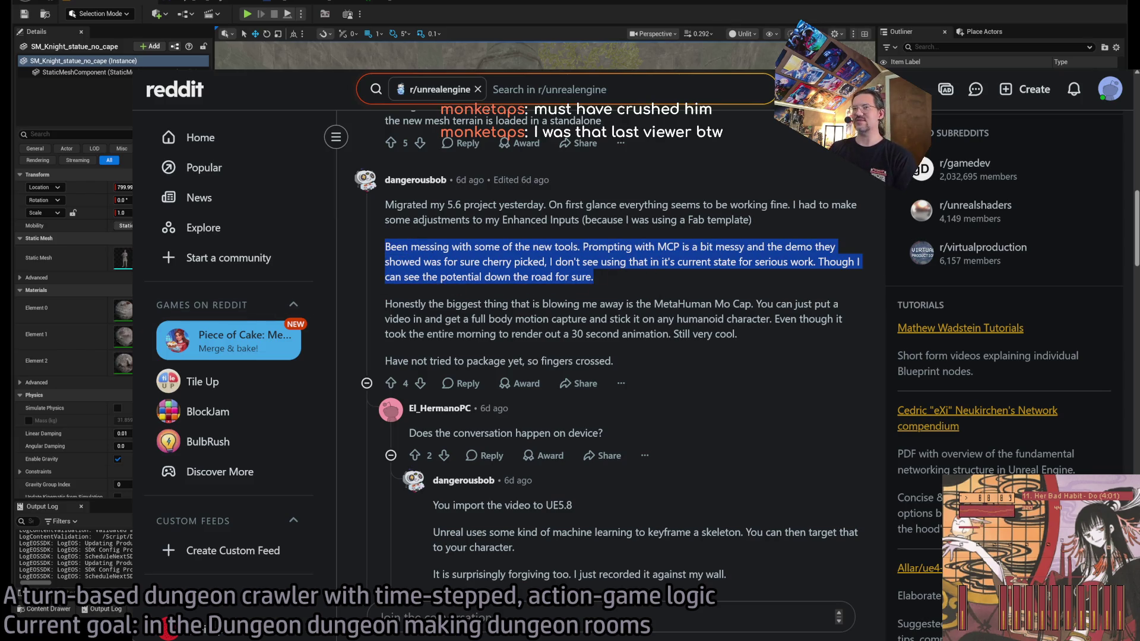
# Step: Reselect parts of the 'Been messing' paragraph, then select the word 'Migrated'
pyautogui.hotkey('alt', 'Tab')
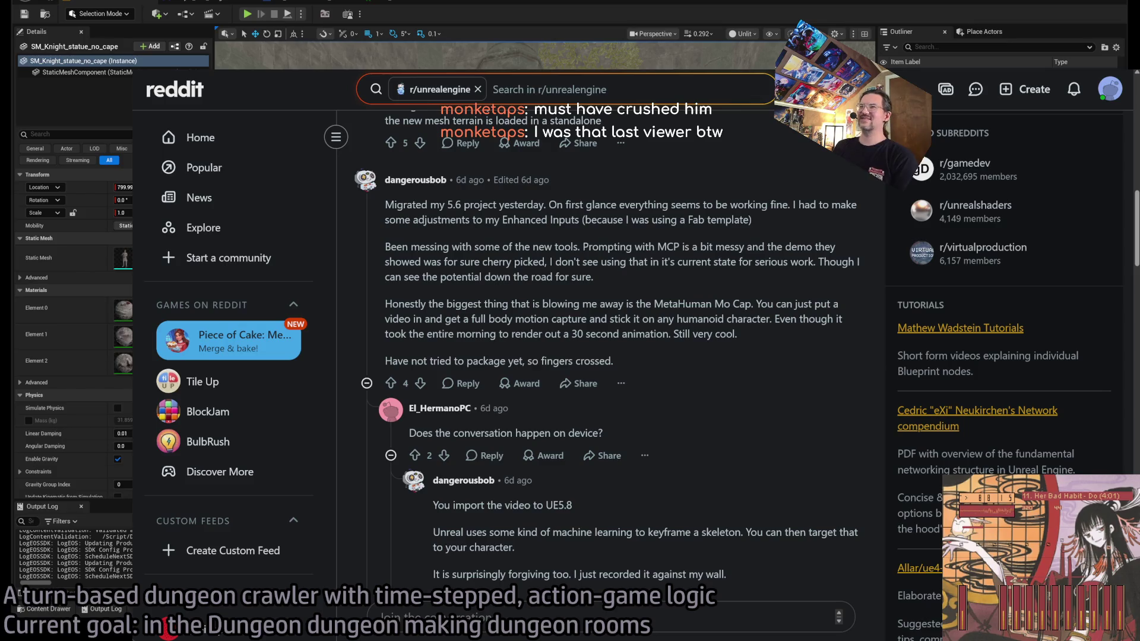
pyautogui.moveTo(387, 247); pyautogui.dragTo(636, 293)
pyautogui.click(636, 292)
pyautogui.moveTo(386, 247); pyautogui.dragTo(505, 246)
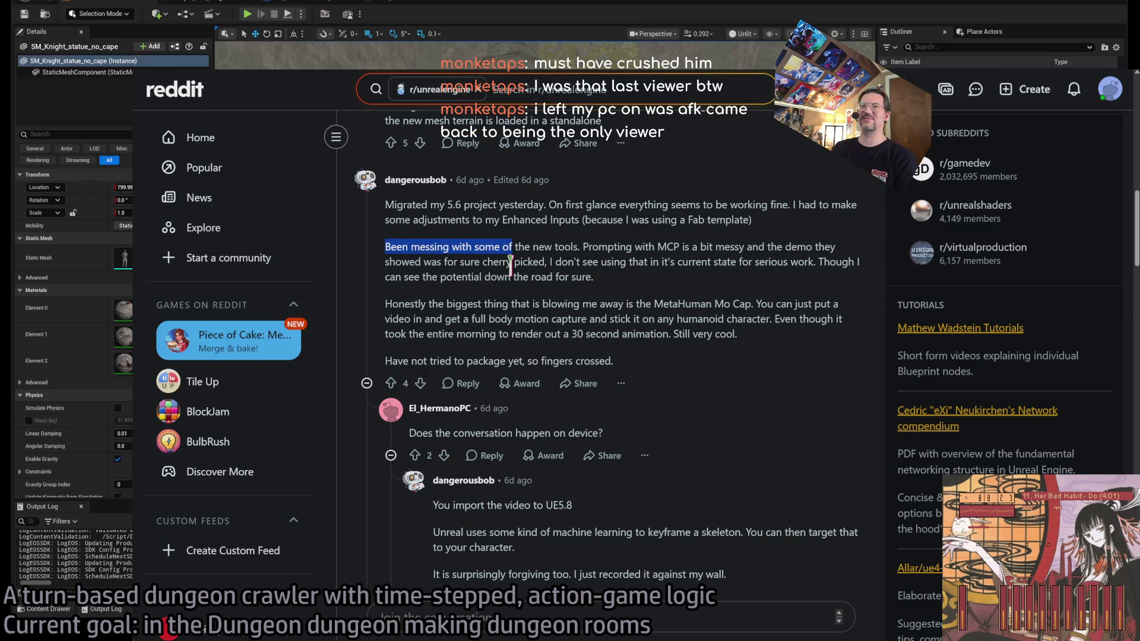
pyautogui.moveTo(583, 247)
pyautogui.mouseDown()
pyautogui.moveTo(635, 297)
pyautogui.moveTo(640, 285)
pyautogui.mouseUp()
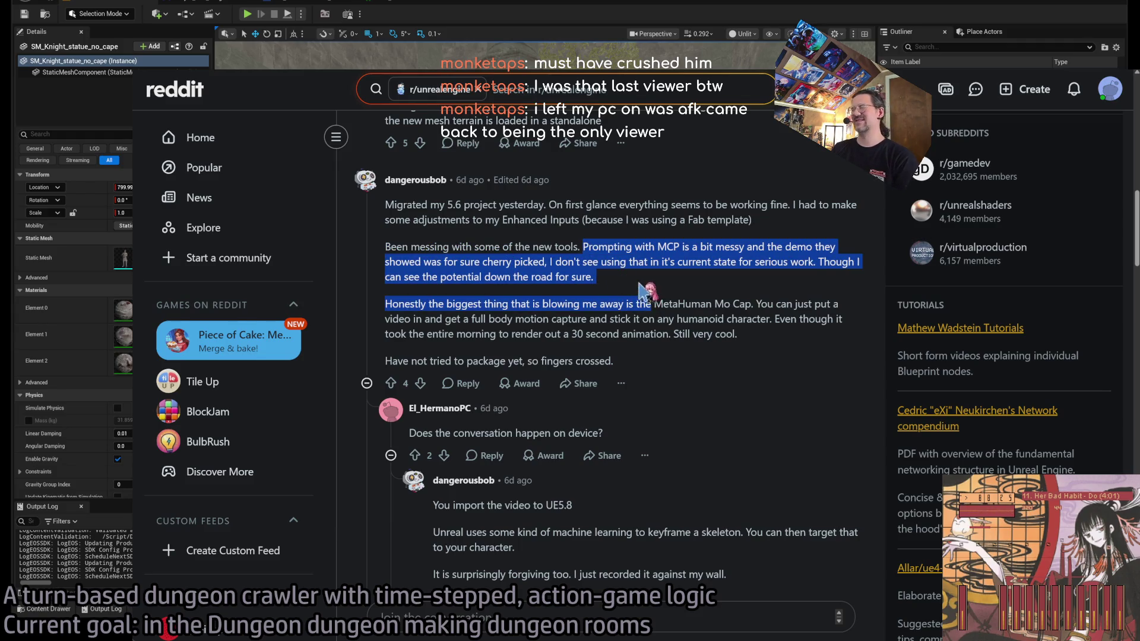
pyautogui.moveTo(386, 247); pyautogui.dragTo(623, 284)
pyautogui.click(623, 284)
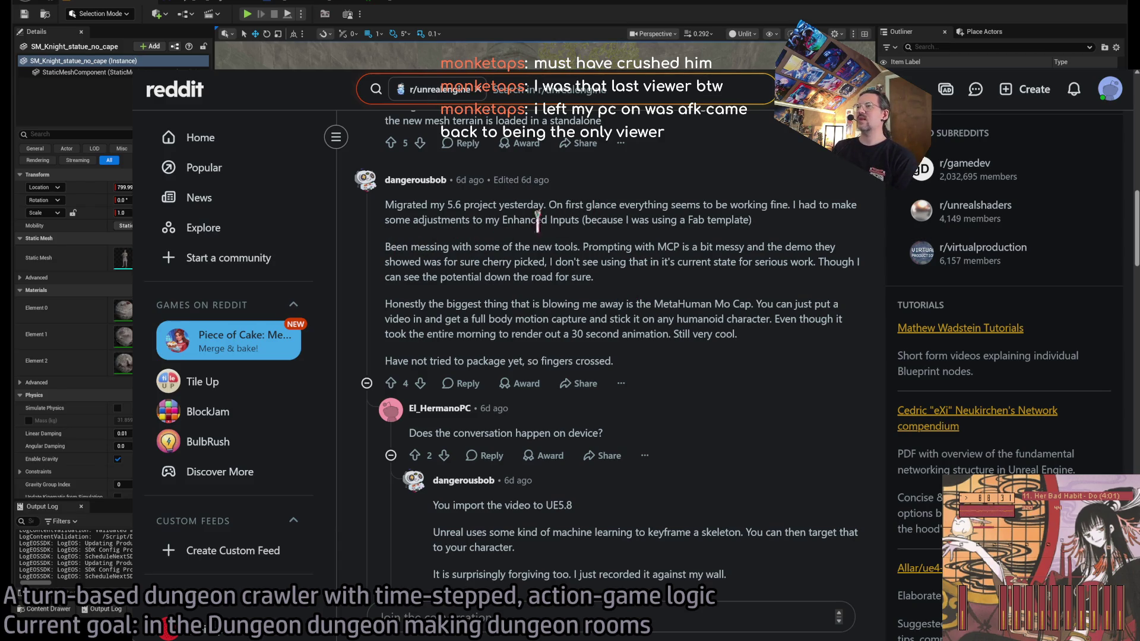
pyautogui.doubleClick(389, 205)
pyautogui.moveTo(389, 205)
pyautogui.mouseDown()
pyautogui.moveTo(670, 208)
pyautogui.moveTo(807, 229)
pyautogui.mouseUp()
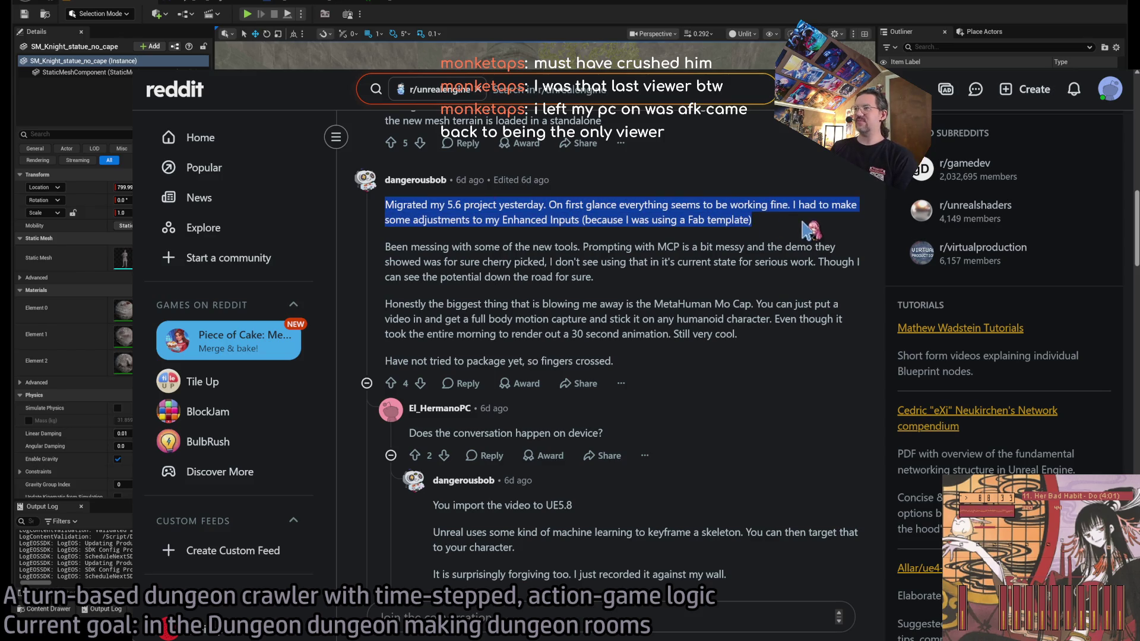
pyautogui.click(806, 228)
pyautogui.moveTo(565, 204)
pyautogui.mouseDown()
pyautogui.moveTo(797, 205)
pyautogui.moveTo(519, 221)
pyautogui.moveTo(791, 221)
pyautogui.mouseUp()
pyautogui.doubleClick(799, 205)
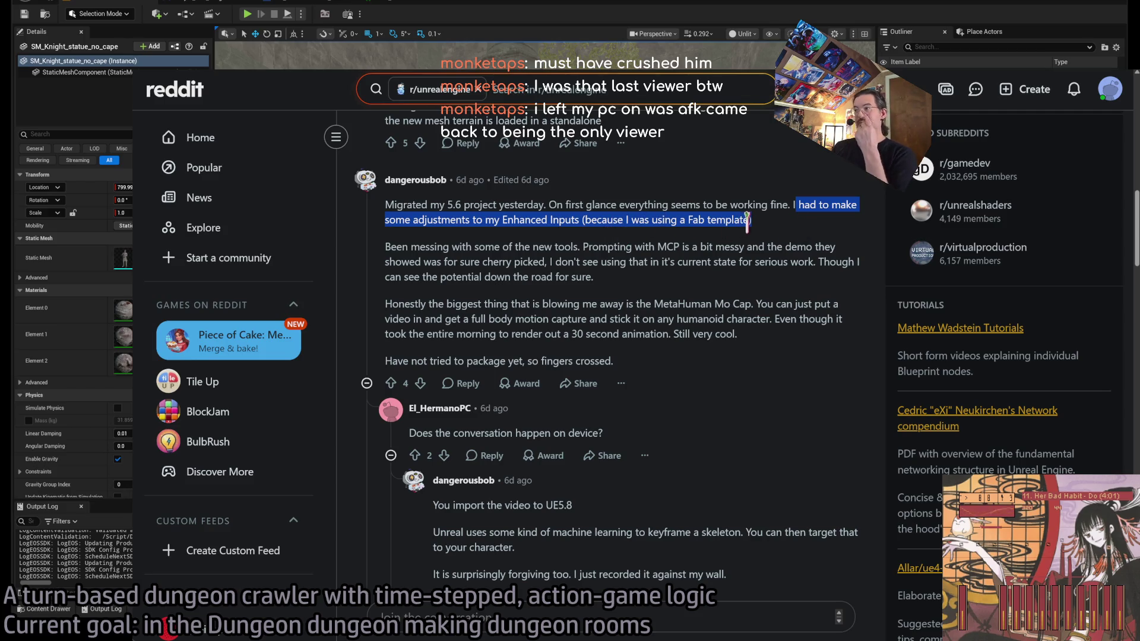
pyautogui.doubleClick(597, 247)
pyautogui.moveTo(597, 248); pyautogui.dragTo(641, 291)
pyautogui.doubleClick(662, 247)
pyautogui.moveTo(661, 245)
pyautogui.mouseDown()
pyautogui.moveTo(810, 249)
pyautogui.moveTo(509, 259)
pyautogui.moveTo(565, 262)
pyautogui.moveTo(544, 262)
pyautogui.mouseUp()
pyautogui.click(596, 244)
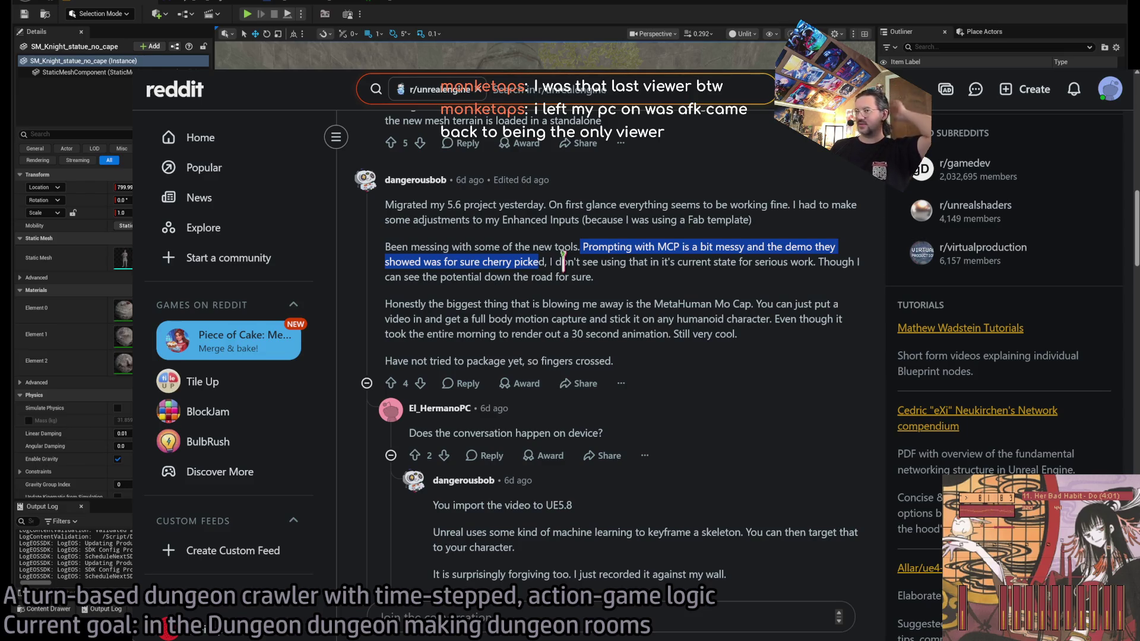
pyautogui.moveTo(550, 261)
pyautogui.mouseDown()
pyautogui.moveTo(674, 280)
pyautogui.moveTo(688, 265)
pyautogui.moveTo(818, 263)
pyautogui.moveTo(842, 285)
pyautogui.mouseUp()
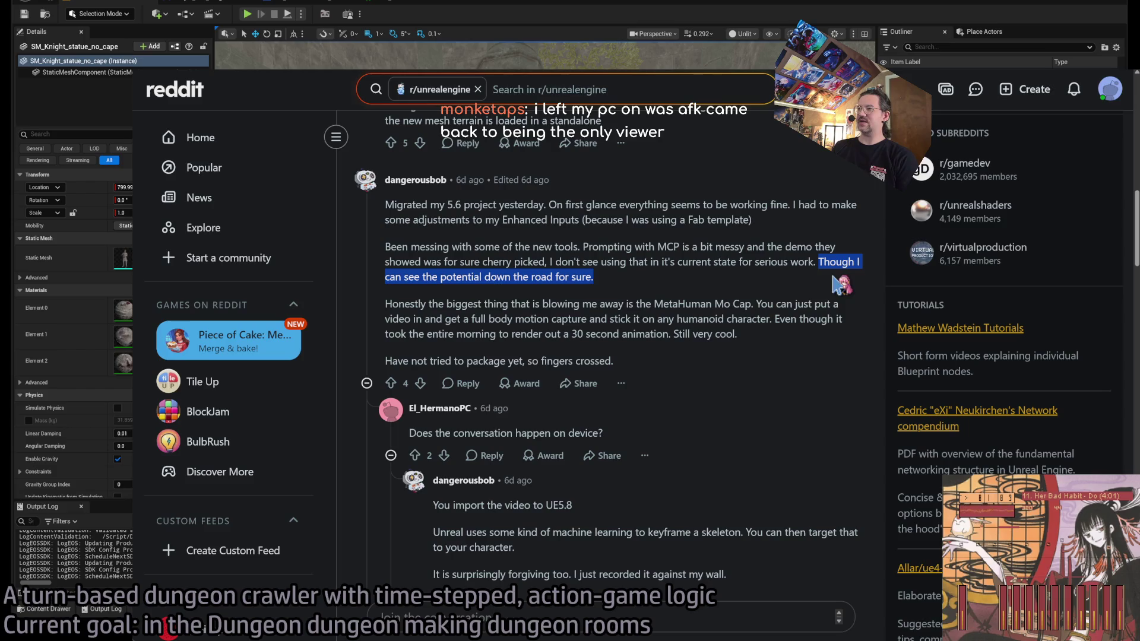
pyautogui.click(842, 285)
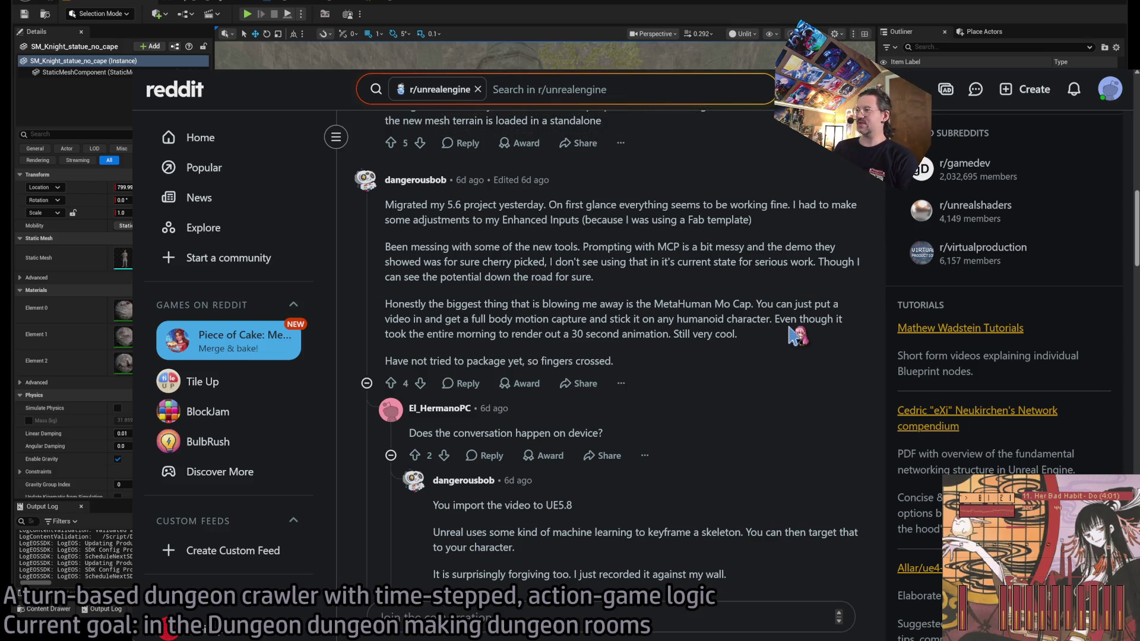
pyautogui.tripleClick(646, 250)
pyautogui.click(646, 249)
pyautogui.tripleClick(418, 304)
pyautogui.click(783, 352)
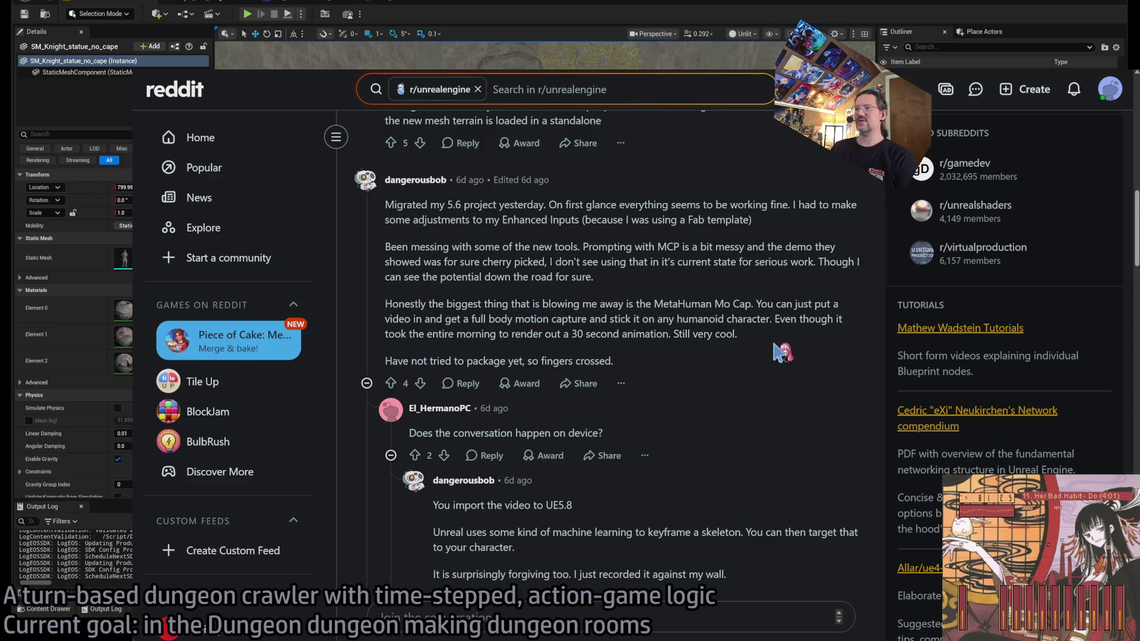
pyautogui.moveTo(417, 303)
pyautogui.mouseDown()
pyautogui.moveTo(579, 306)
pyautogui.moveTo(615, 362)
pyautogui.moveTo(821, 342)
pyautogui.mouseUp()
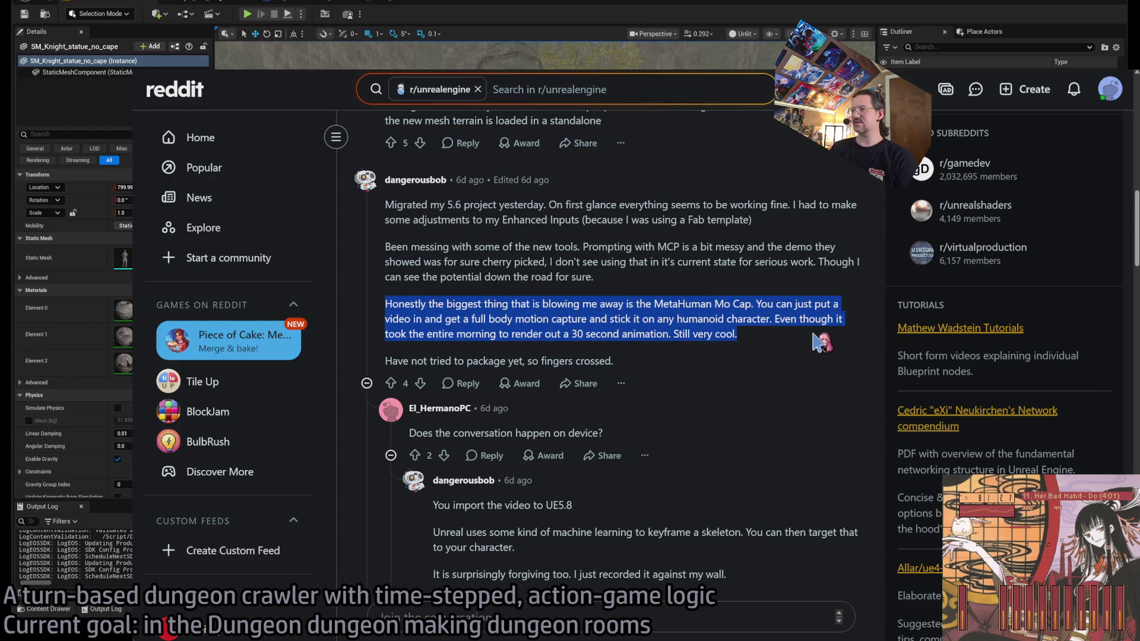
pyautogui.moveTo(387, 304)
pyautogui.mouseDown()
pyautogui.moveTo(831, 304)
pyautogui.moveTo(427, 319)
pyautogui.moveTo(572, 304)
pyautogui.moveTo(627, 319)
pyautogui.moveTo(802, 319)
pyautogui.moveTo(770, 319)
pyautogui.moveTo(799, 342)
pyautogui.moveTo(789, 319)
pyautogui.mouseUp()
pyautogui.doubleClick(788, 317)
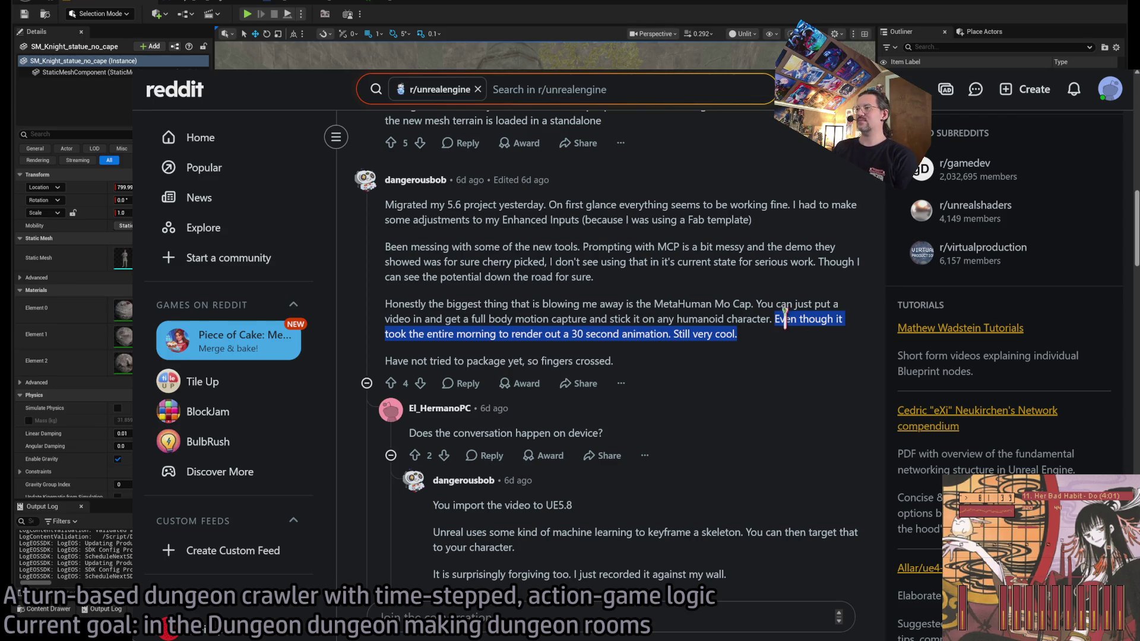
# Step: Collapse the reply thread and highlight the lines about packaging, mcp and 'Honestly'
pyautogui.scroll(-2, 672, 376)
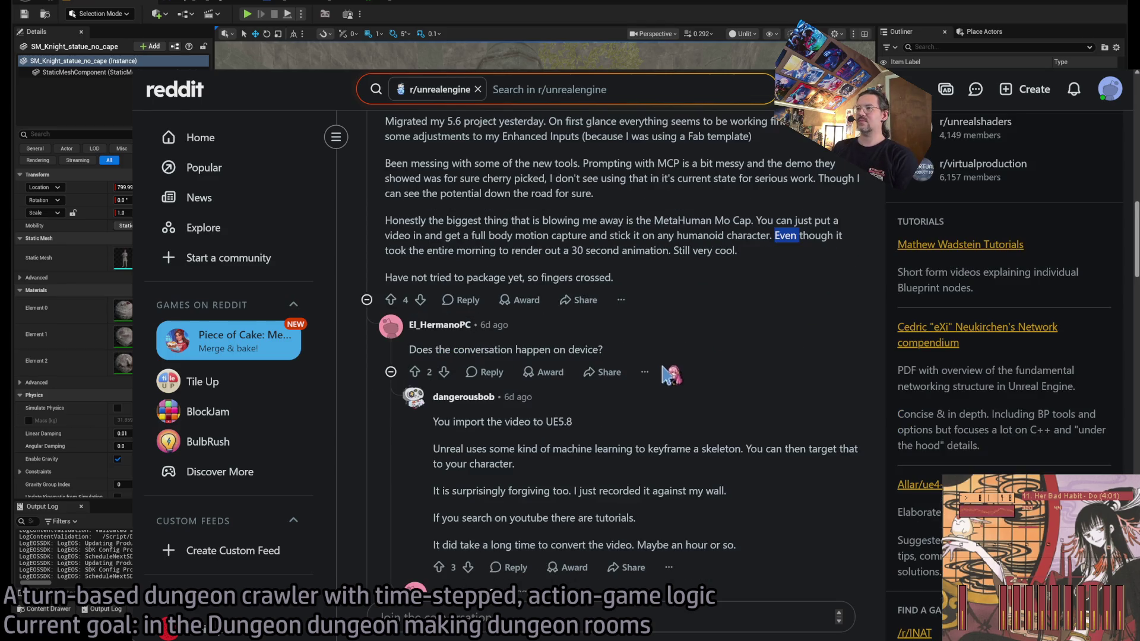
pyautogui.tripleClick(454, 277)
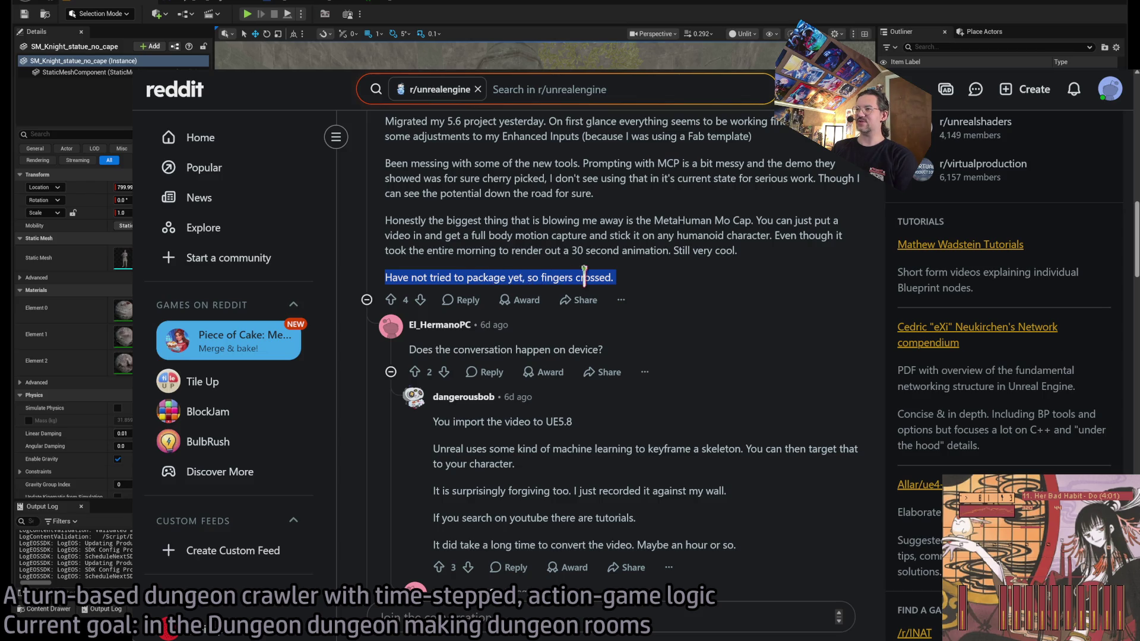
pyautogui.scroll(-2, 662, 362)
pyautogui.scroll(-2, 662, 362)
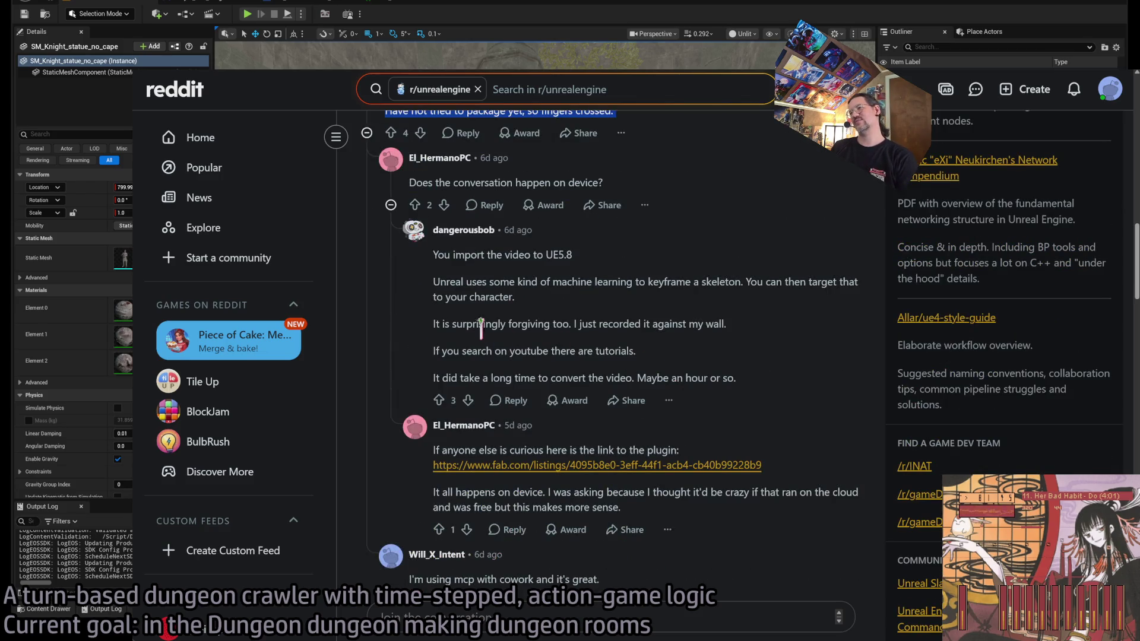
pyautogui.click(391, 204)
pyautogui.scroll(4, 472, 416)
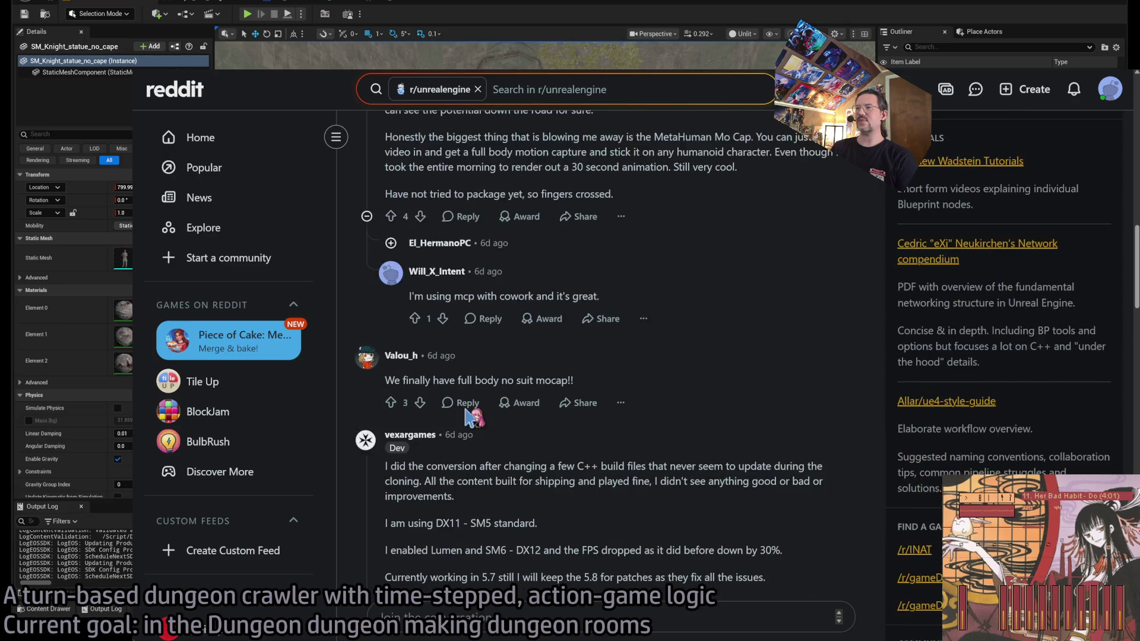
pyautogui.tripleClick(526, 379)
pyautogui.tripleClick(508, 221)
pyautogui.click(692, 255)
# Step: Scroll to the developer's Text3D comment and highlight its full conversion paragraph
pyautogui.scroll(-2, 662, 405)
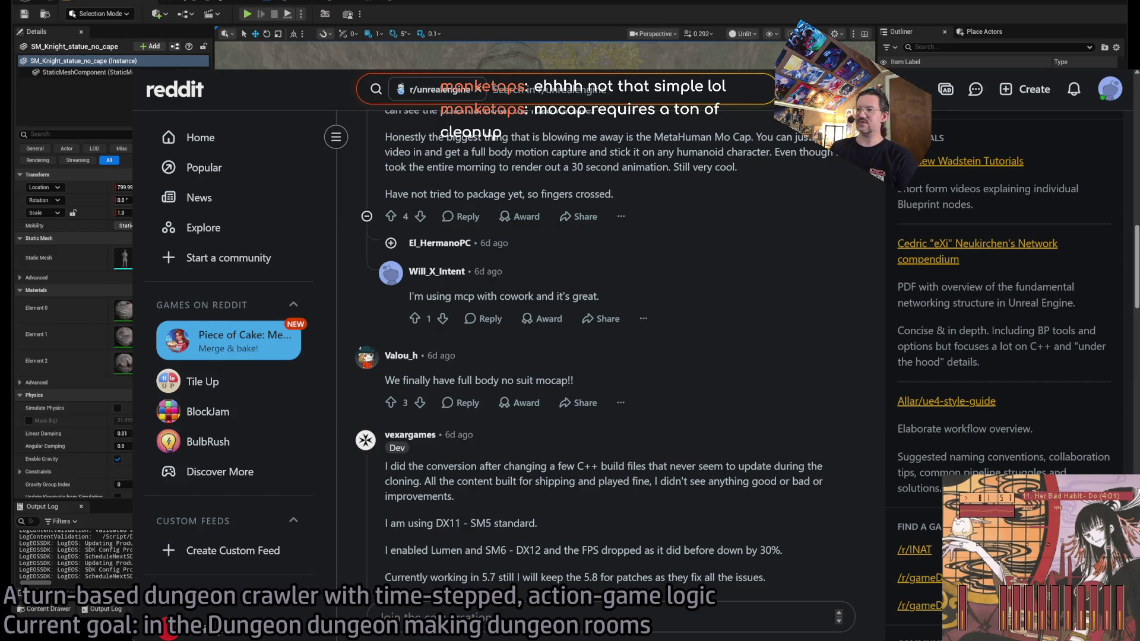
pyautogui.scroll(-4, 668, 481)
pyautogui.tripleClick(544, 314)
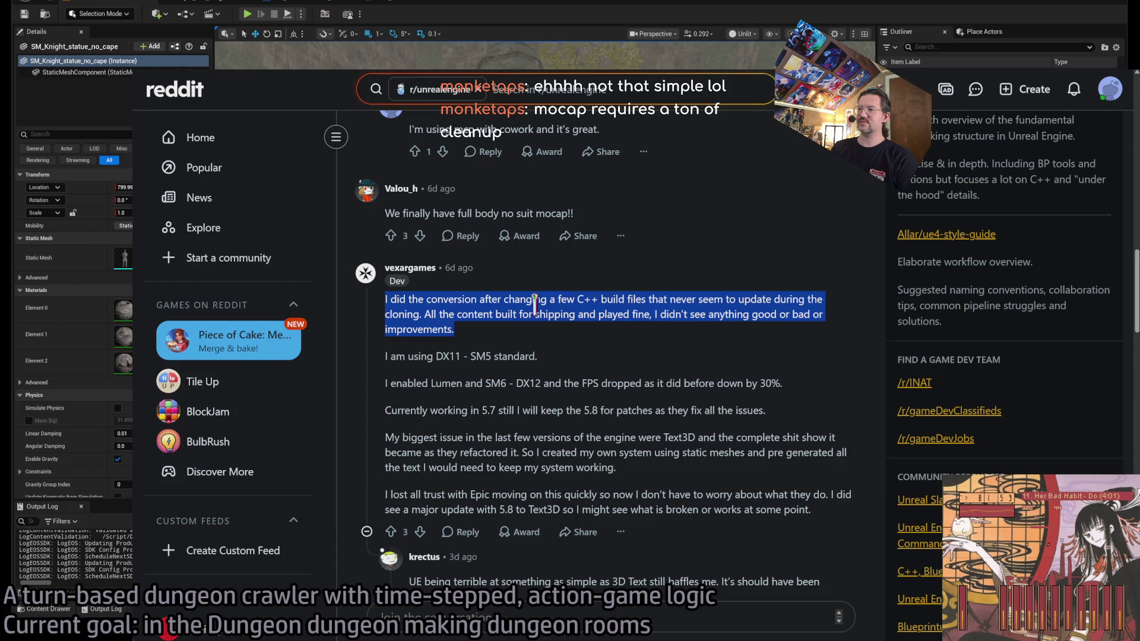
pyautogui.moveTo(543, 313); pyautogui.dragTo(665, 474)
pyautogui.click(674, 490)
pyautogui.scroll(-2, 654, 415)
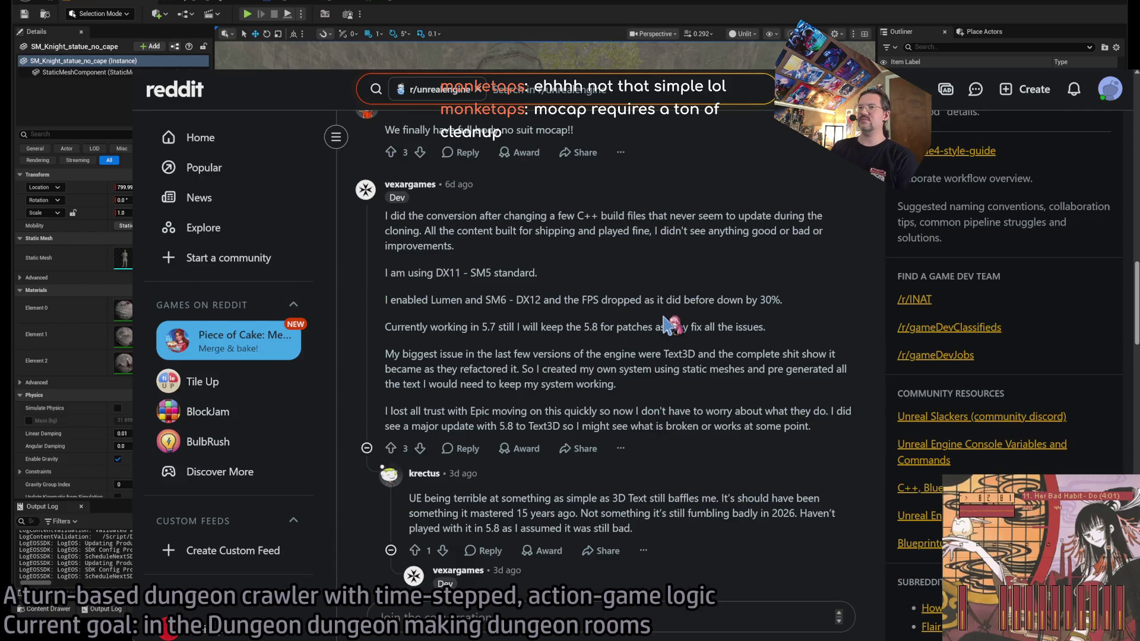
pyautogui.tripleClick(527, 231)
pyautogui.moveTo(527, 231)
pyautogui.mouseDown()
pyautogui.moveTo(617, 384)
pyautogui.moveTo(805, 422)
pyautogui.mouseUp()
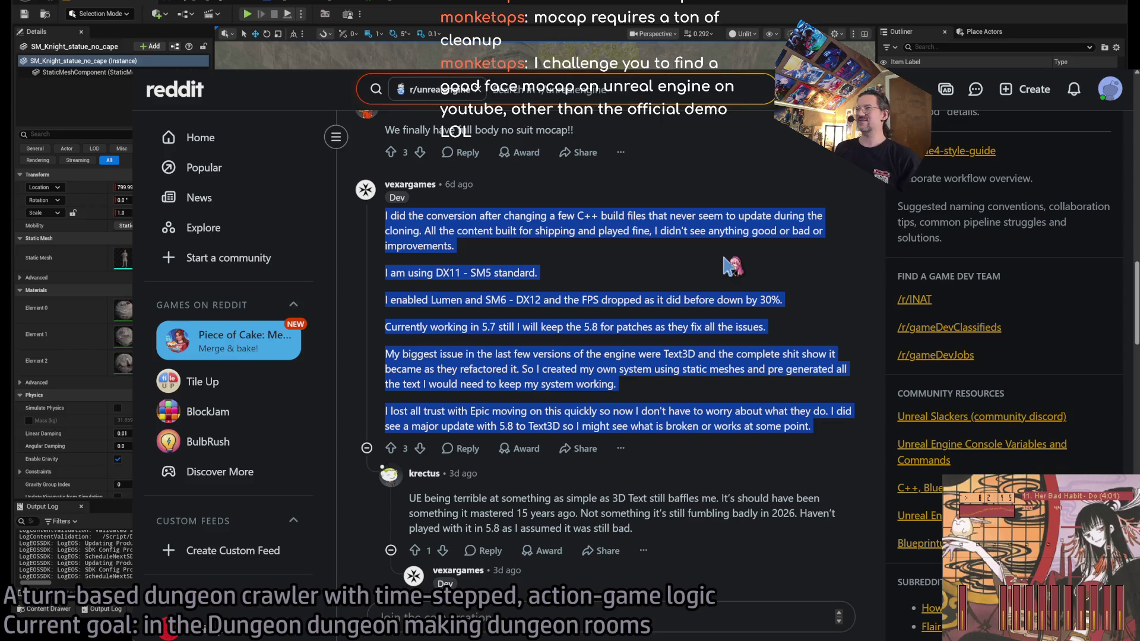
pyautogui.click(512, 272)
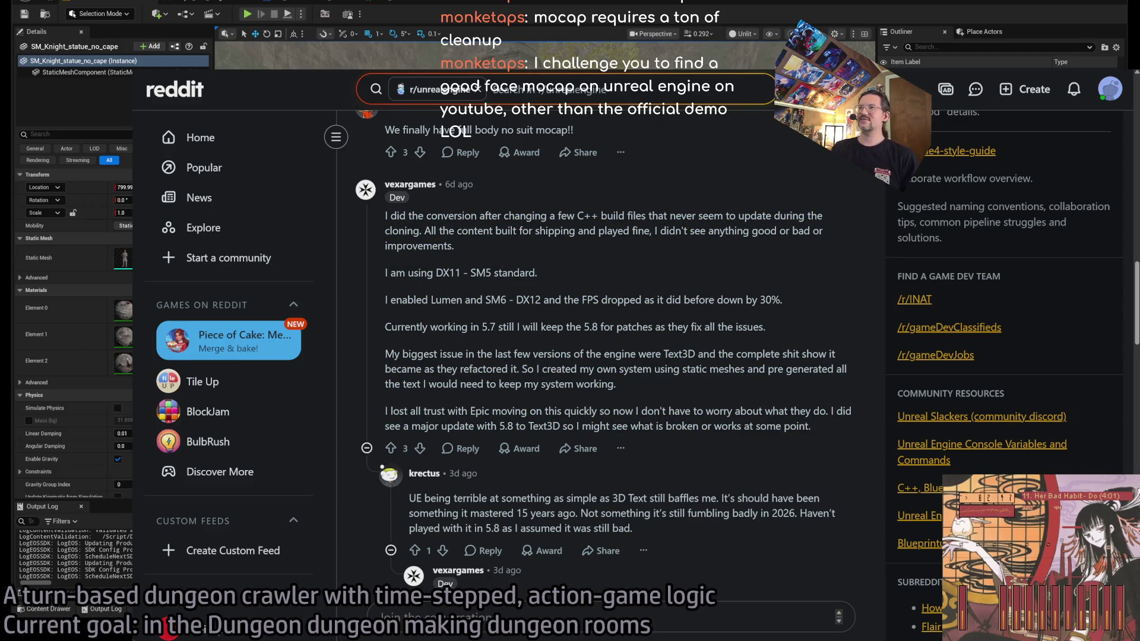
# Step: Open YouTube in a new tab and start the 'Webcam to Metahuman Face - LiveLink Face + Adding Body Animation' video
pyautogui.hotkey('ctrl', 't')
pyautogui.write('y')
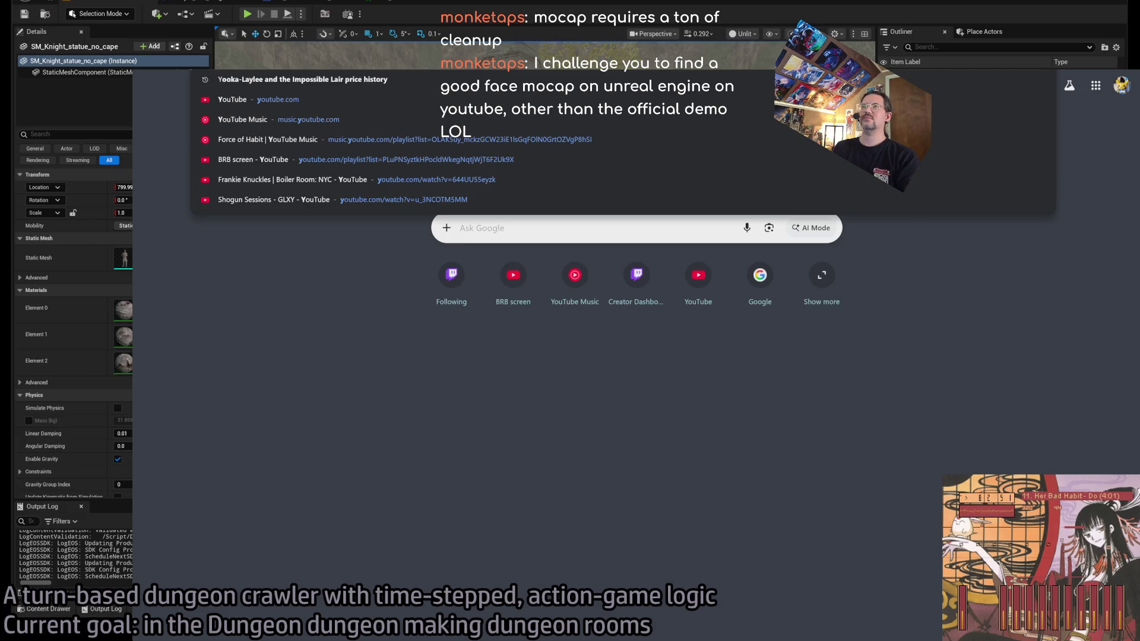
pyautogui.press('Escape')
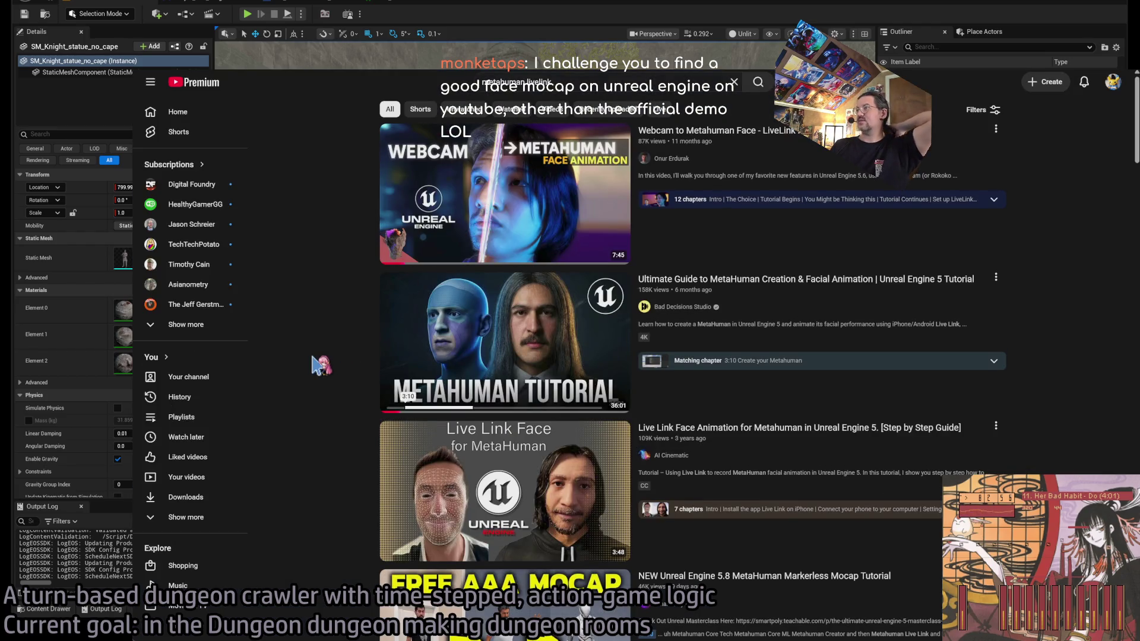
pyautogui.click(460, 240)
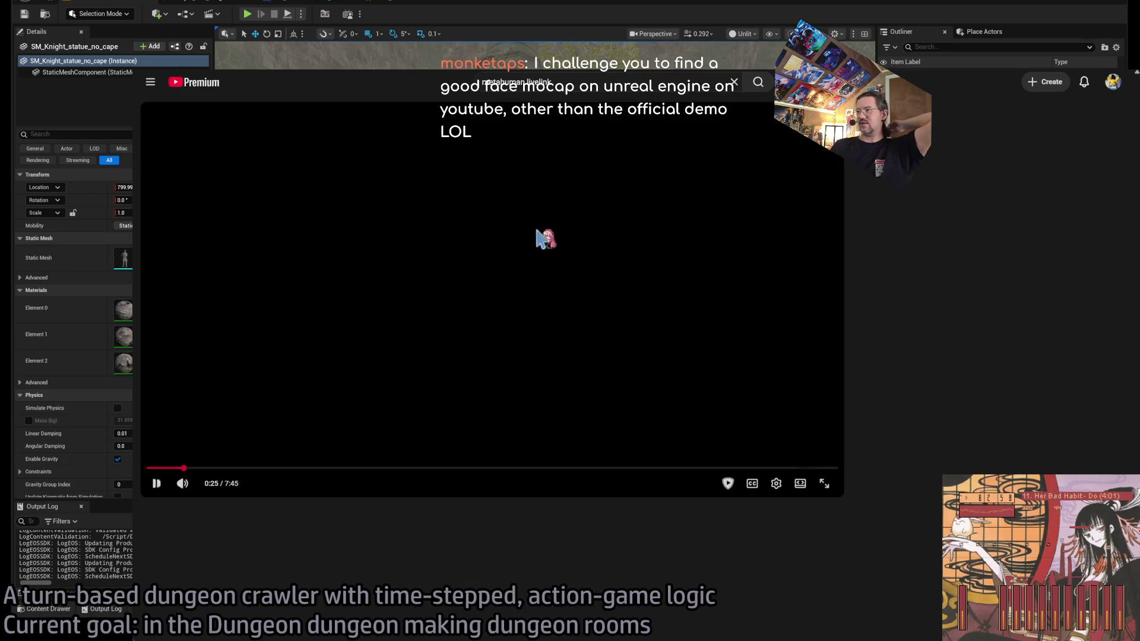
# Step: Scrub the video to its Live Link Hub setup around 2:39
pyautogui.moveTo(206, 475); pyautogui.dragTo(375, 476)
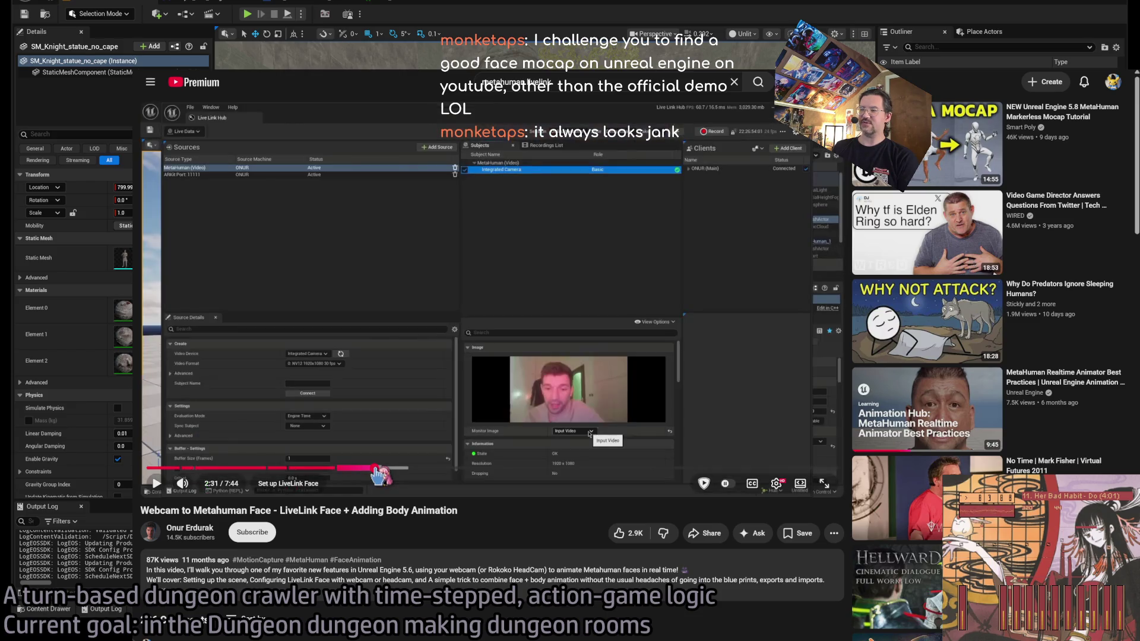
pyautogui.click(381, 415)
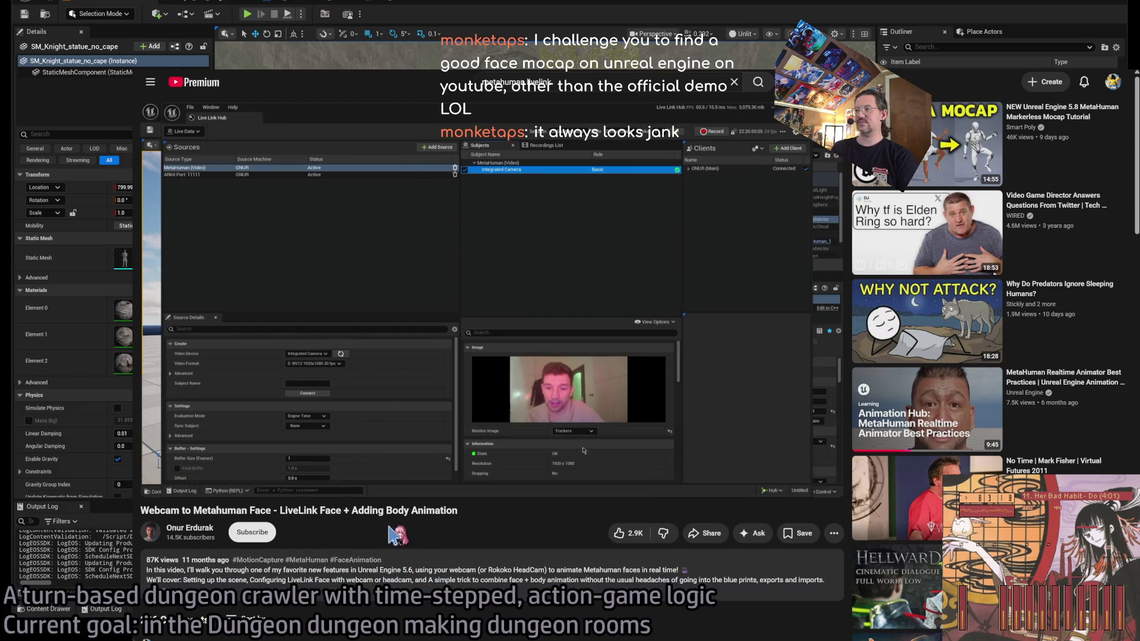
pyautogui.click(574, 398)
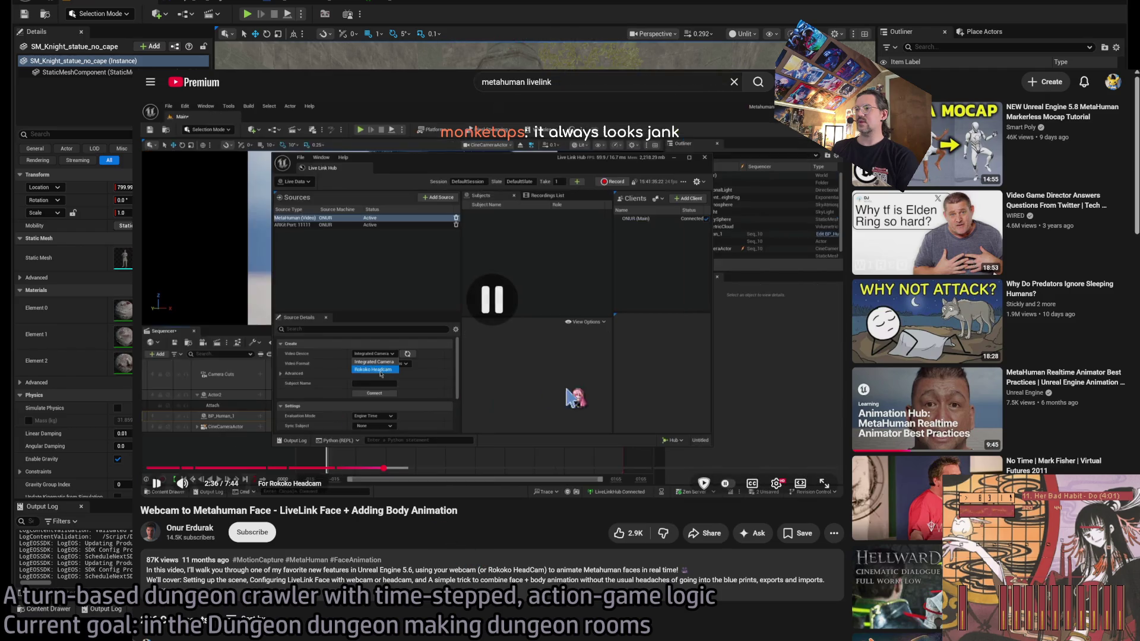
pyautogui.click(385, 470)
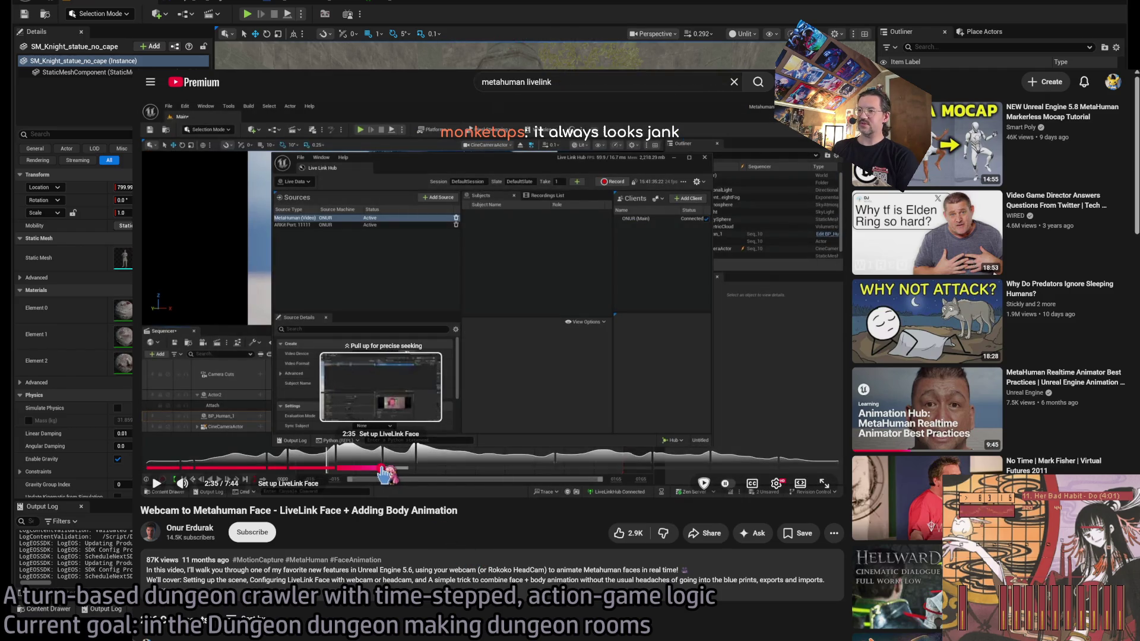
pyautogui.click(385, 472)
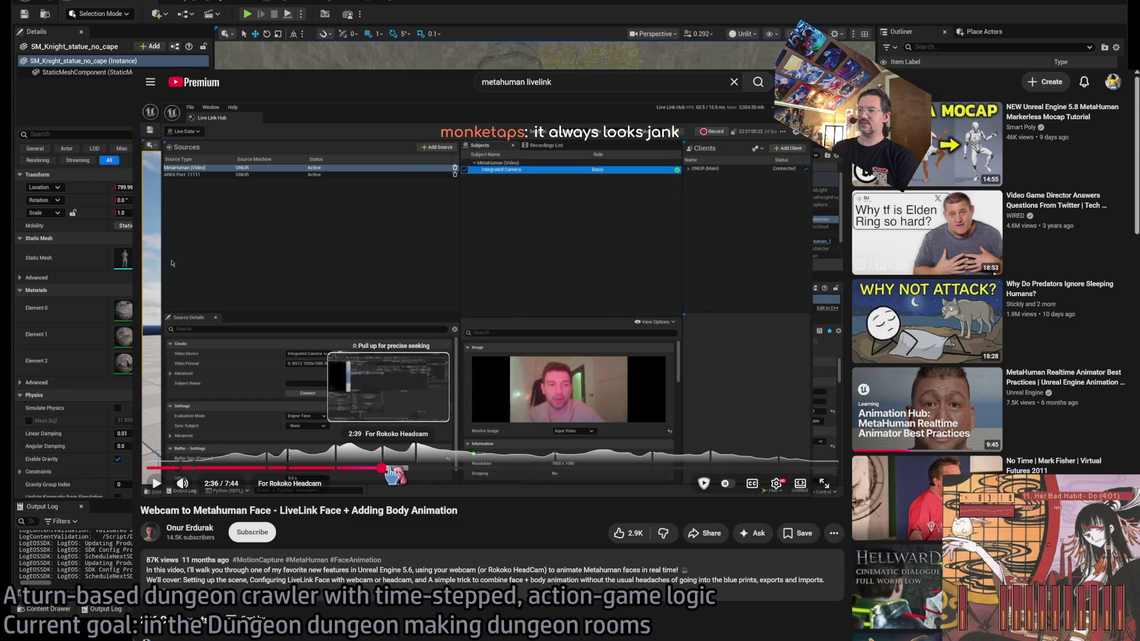
pyautogui.moveTo(386, 474); pyautogui.dragTo(395, 475)
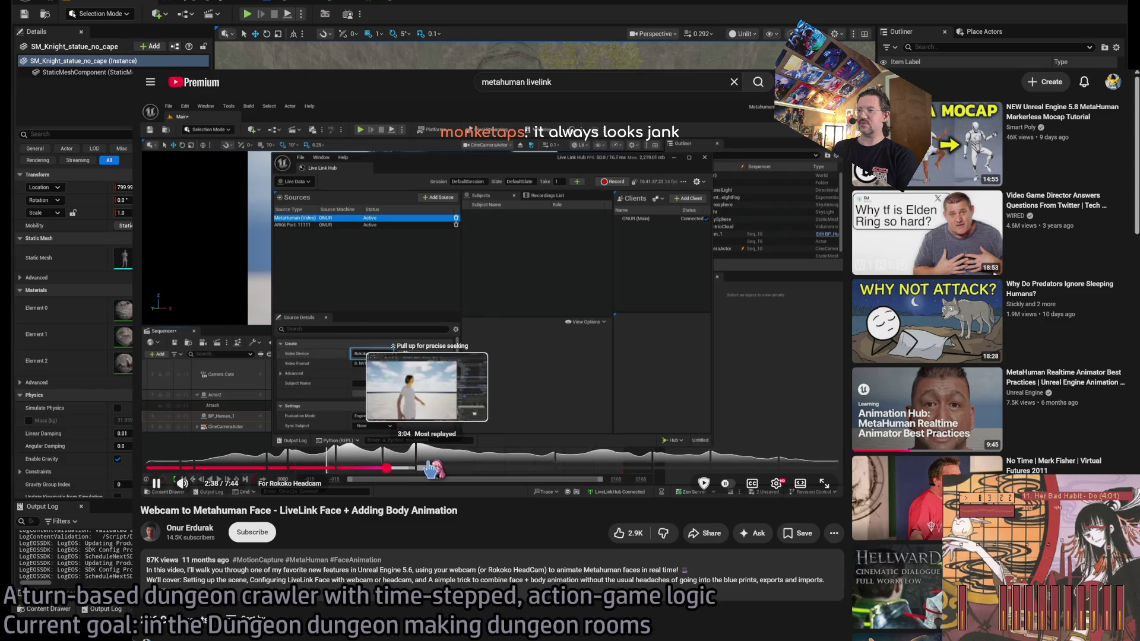